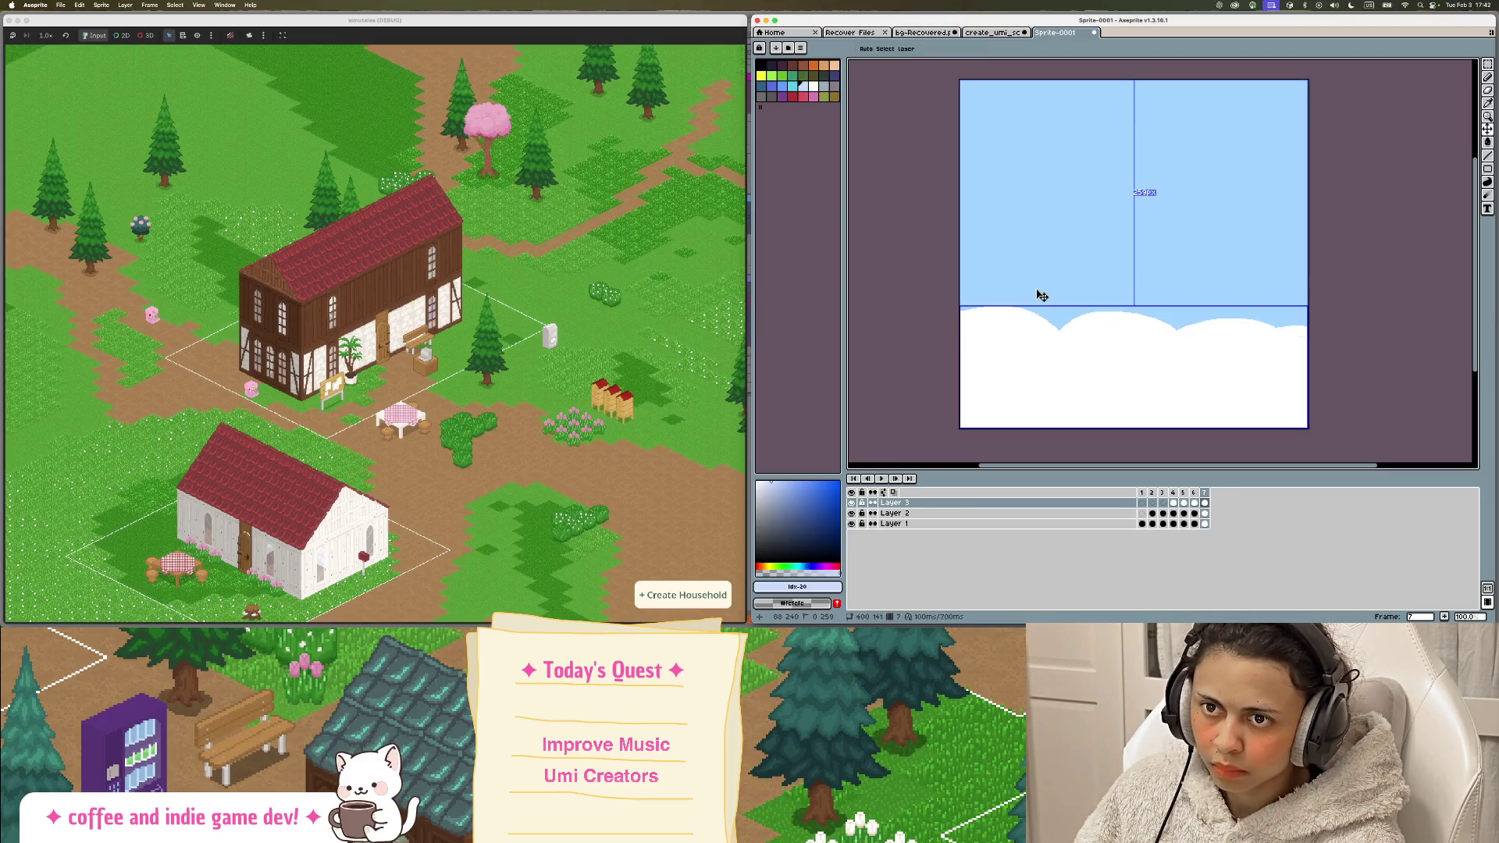
Step: Undo the white cloud strokes and a stray frame added after frame 7
key("super+z")
right_click(1205, 493)
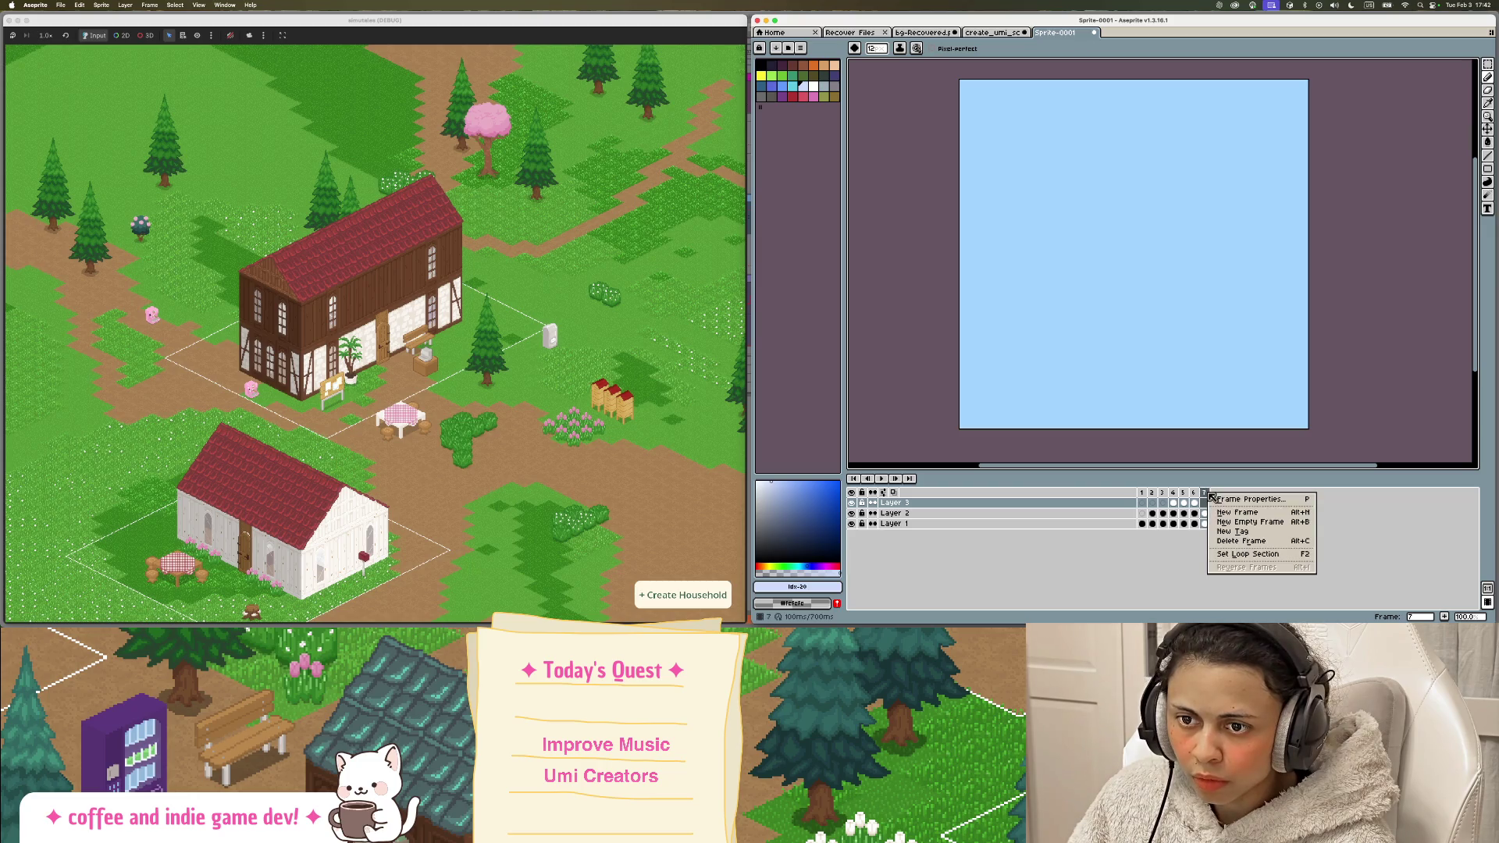
left_click(1302, 515)
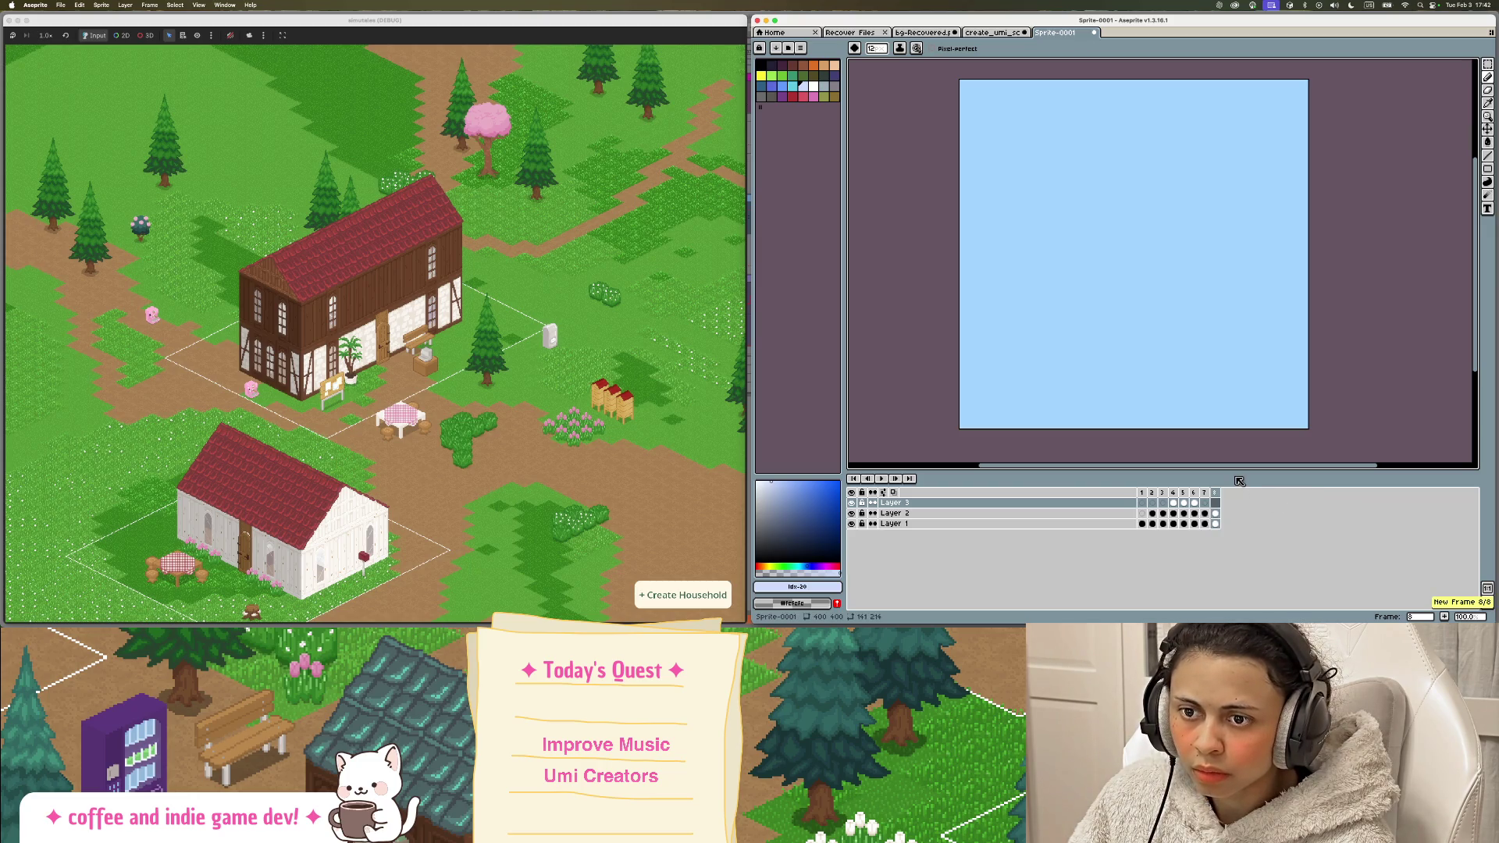
key("super+z")
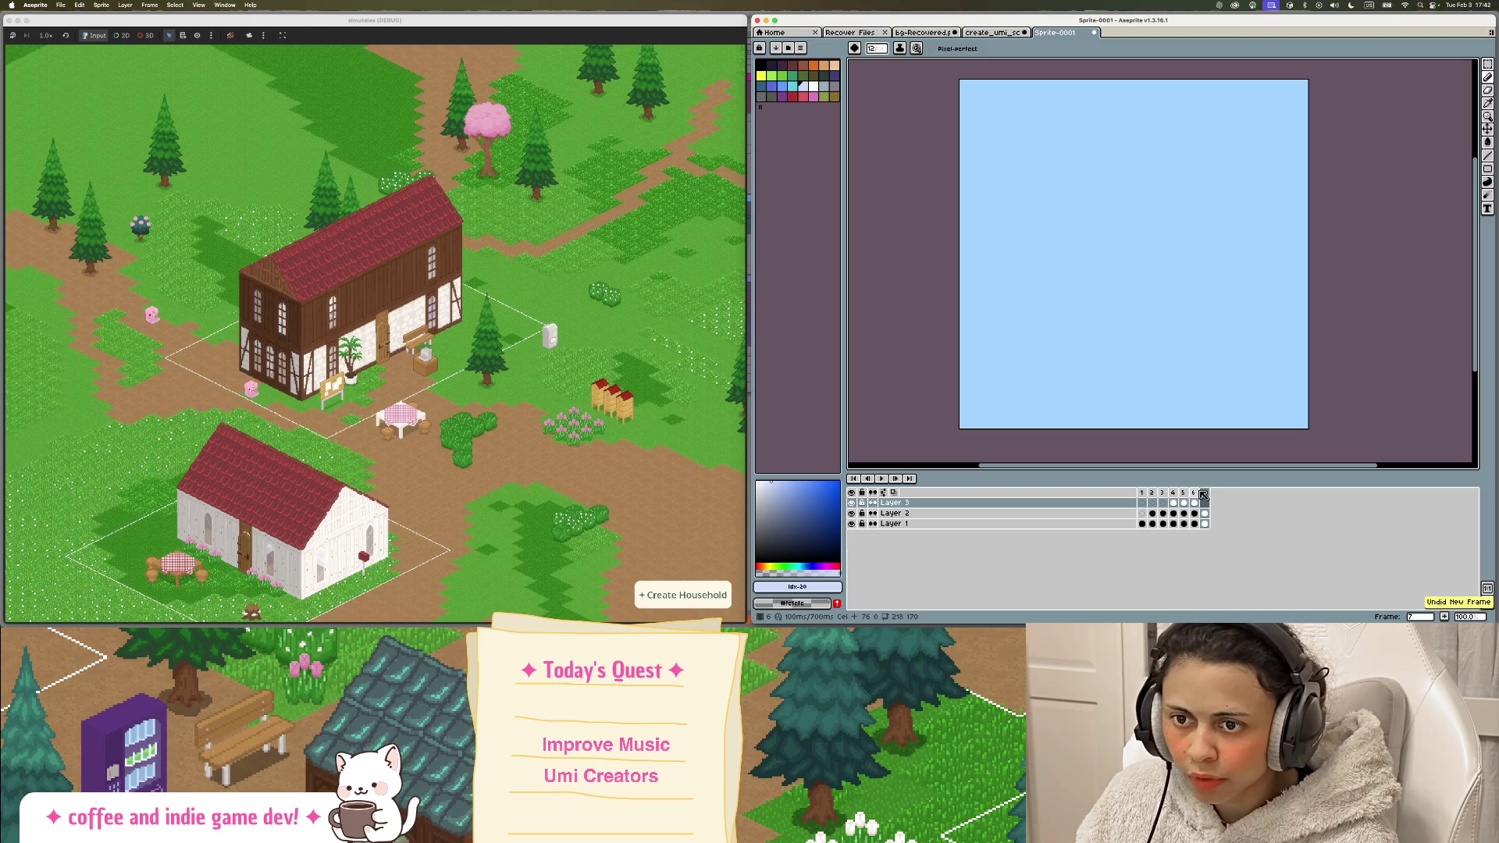
Step: Add a new empty Layer 4 above Layer 3
right_click(1107, 503)
mouse_move(1140, 520)
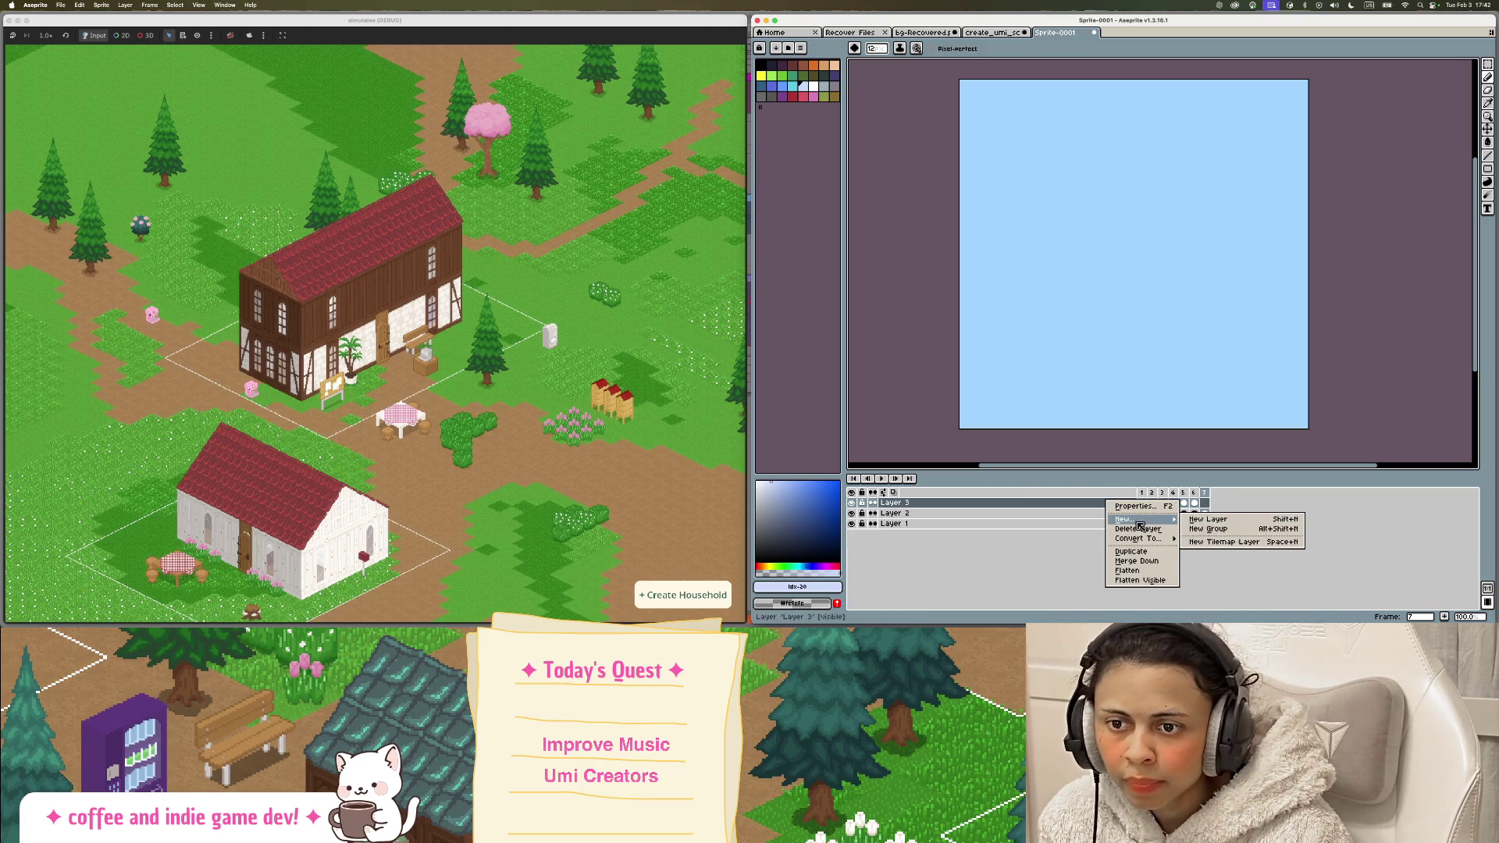
left_click(1232, 520)
Step: Save the plain sky-blue, four-layer sprite as Sprite-0001.aseprite
left_click(60, 4)
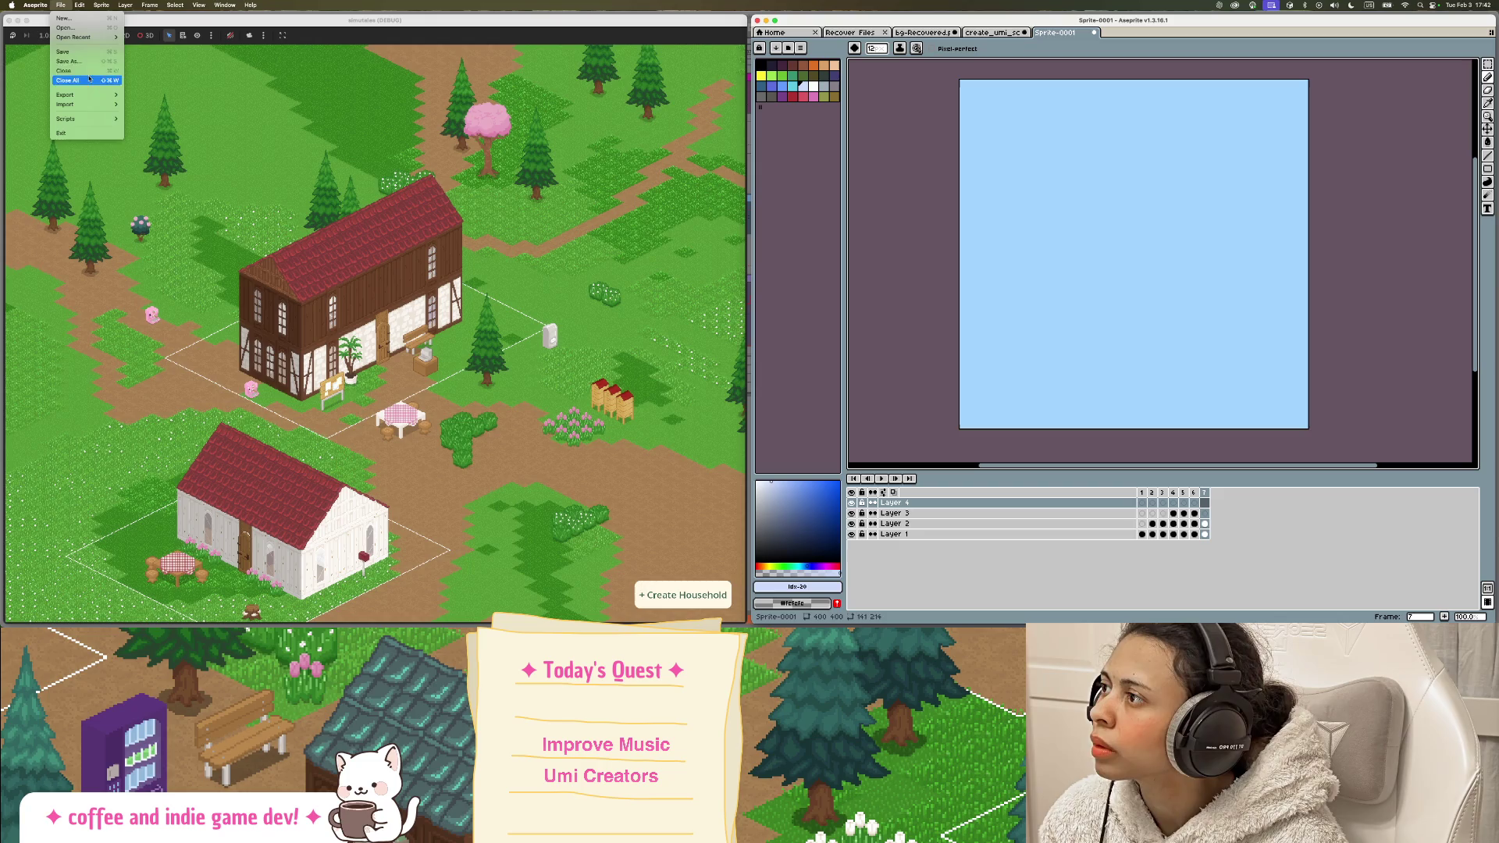
left_click(778, 138)
key("super+shift+s")
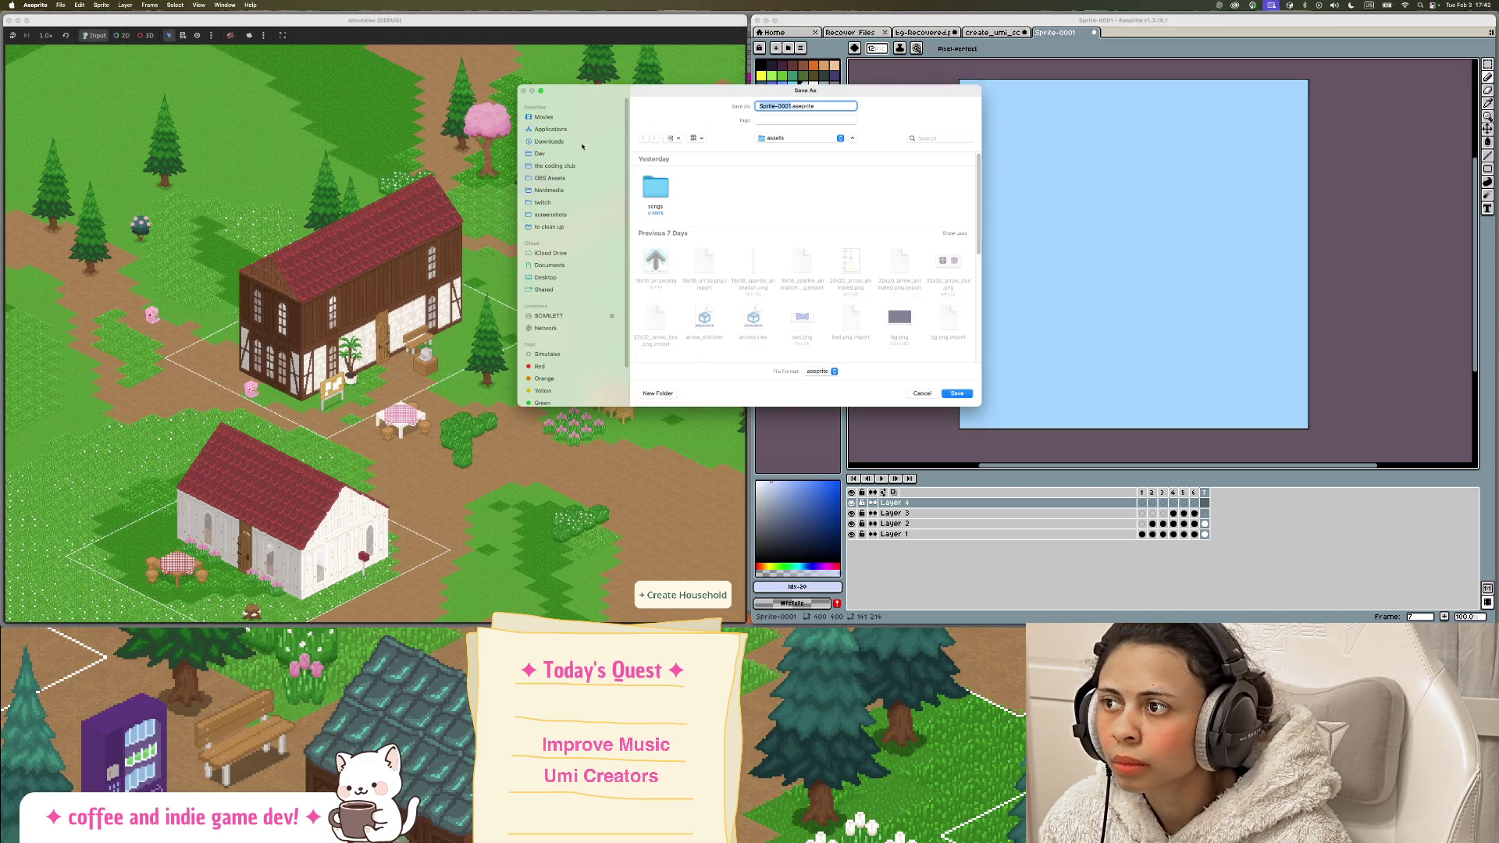
left_click(539, 155)
scroll(731, 297, "down", 2)
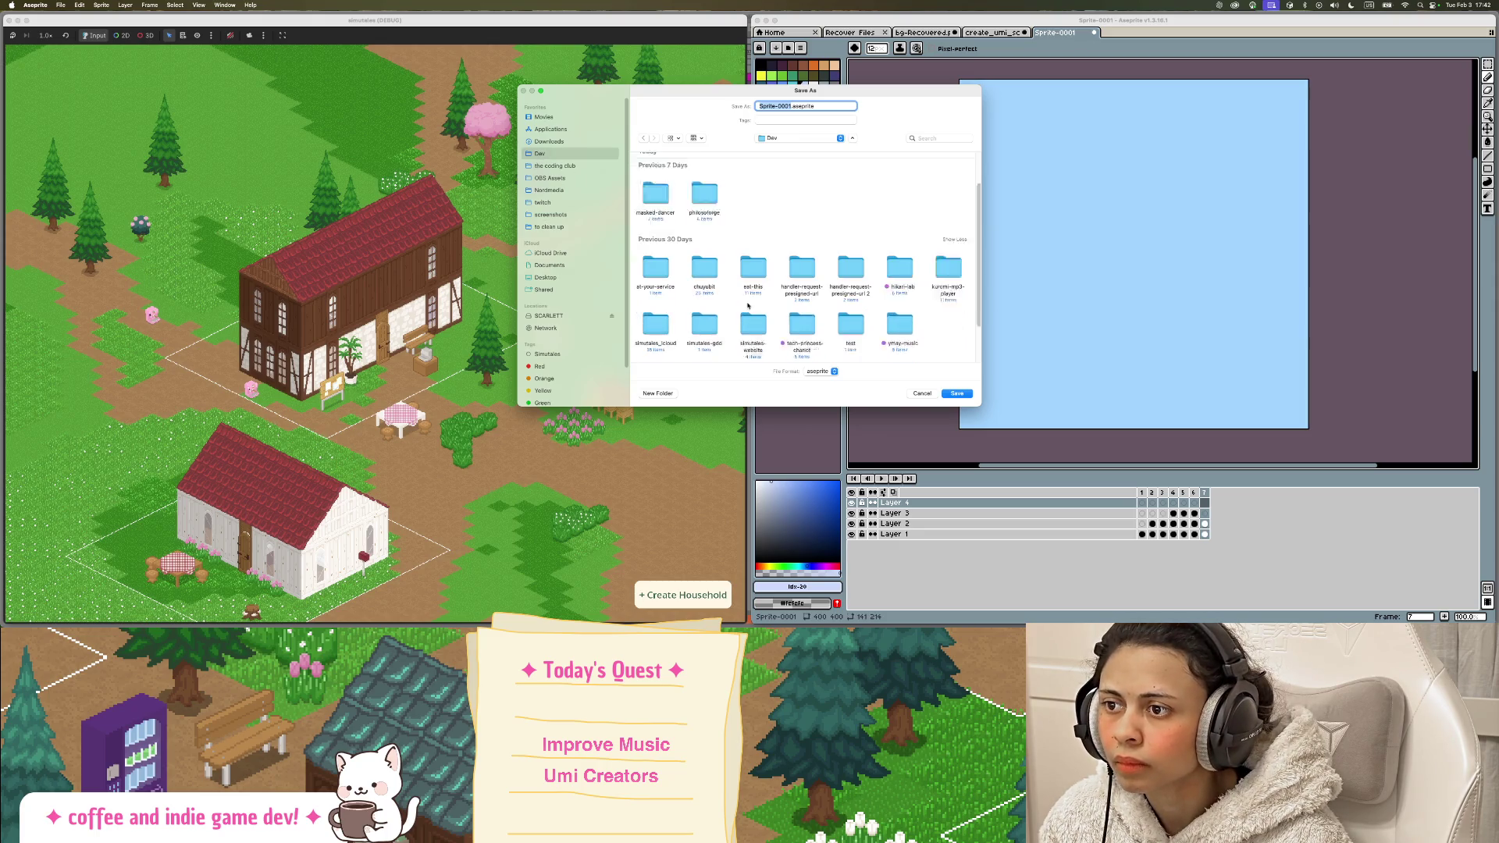
scroll(748, 305, "down", 2)
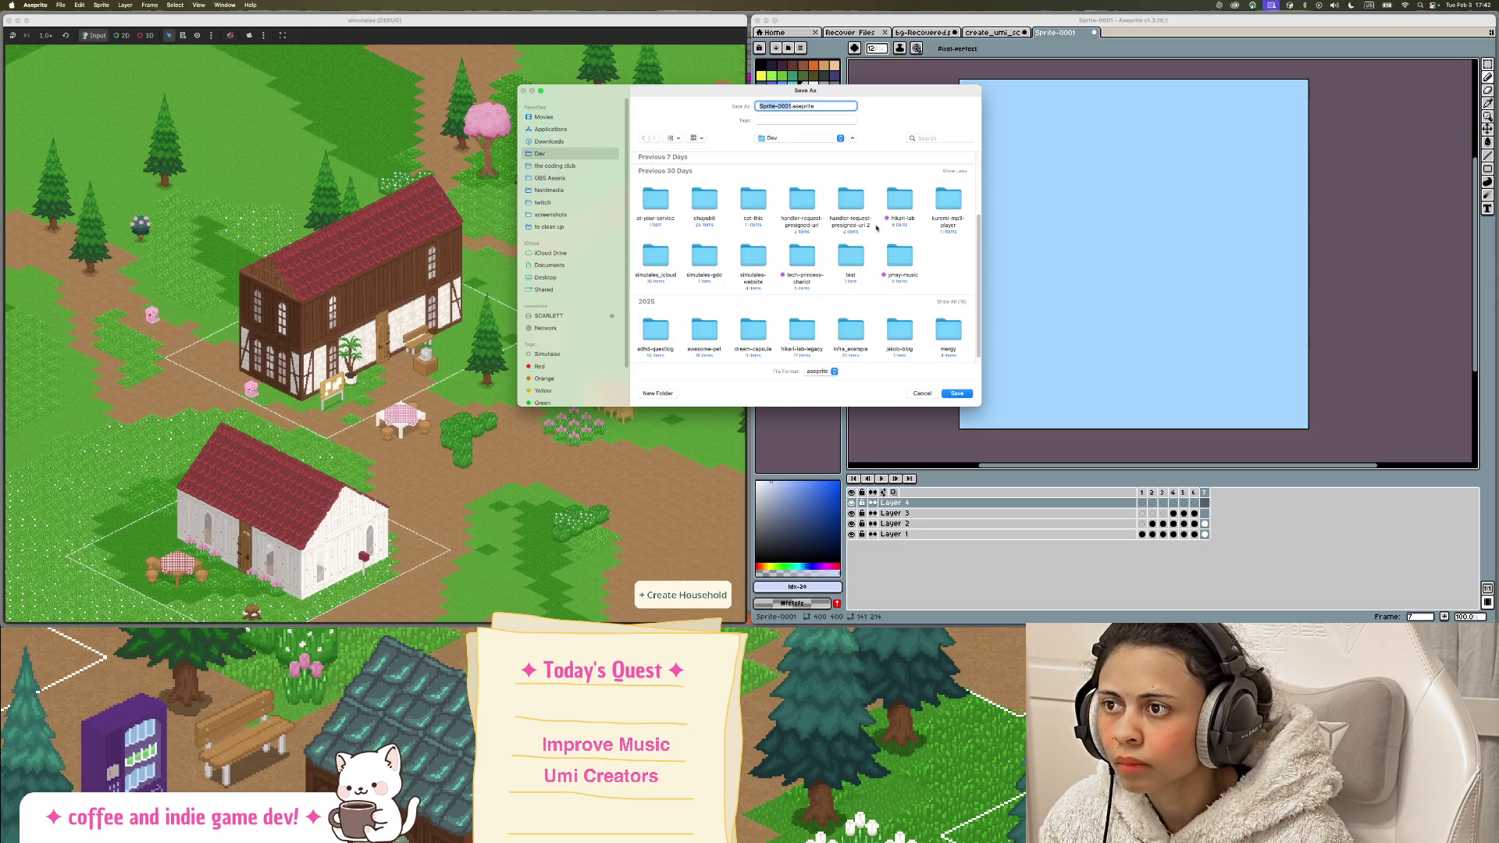
scroll(693, 253, "up", 2)
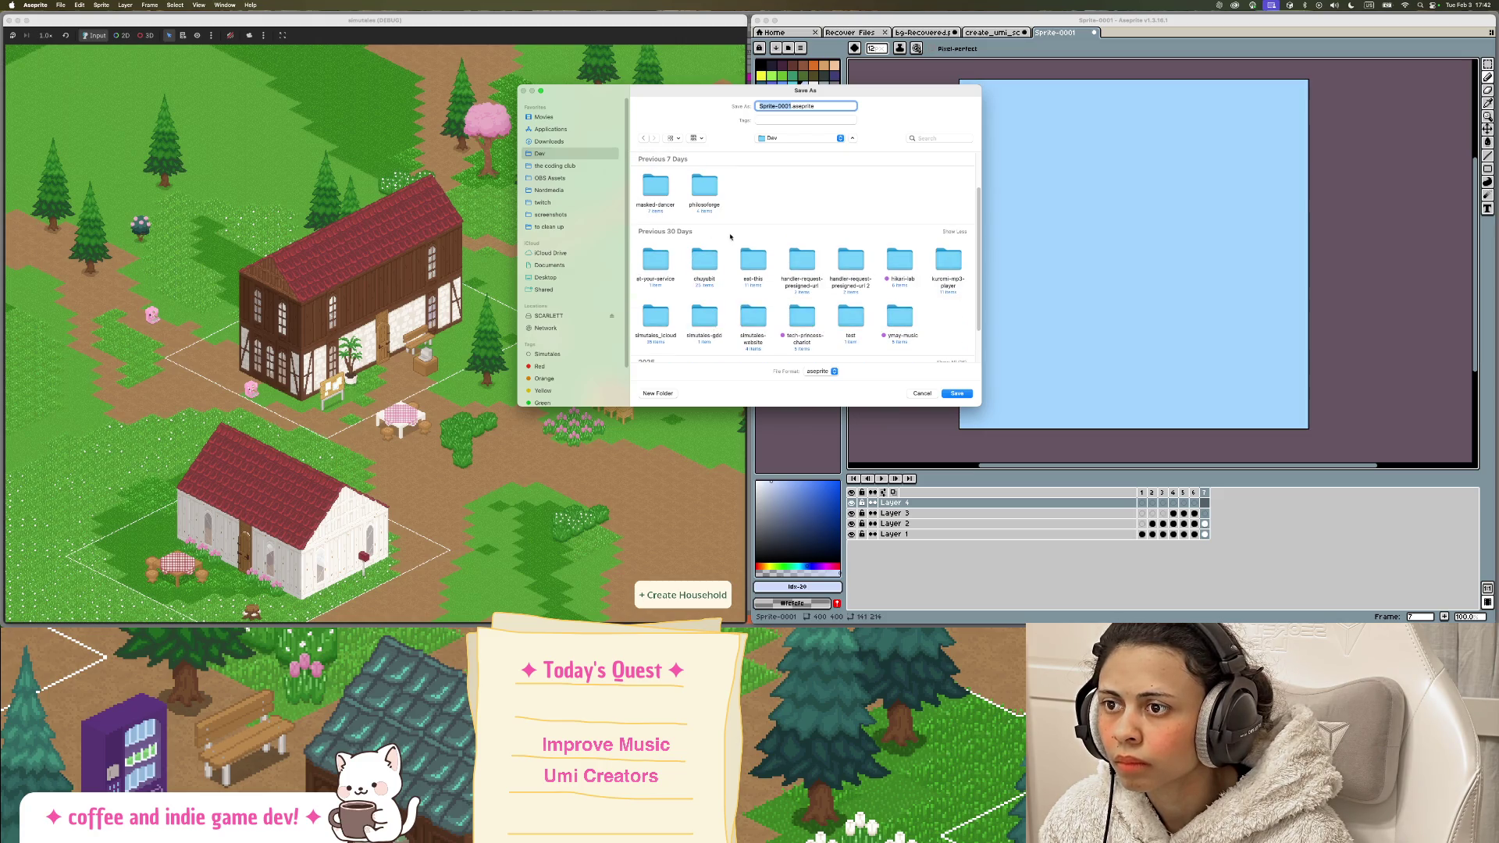
key("Escape")
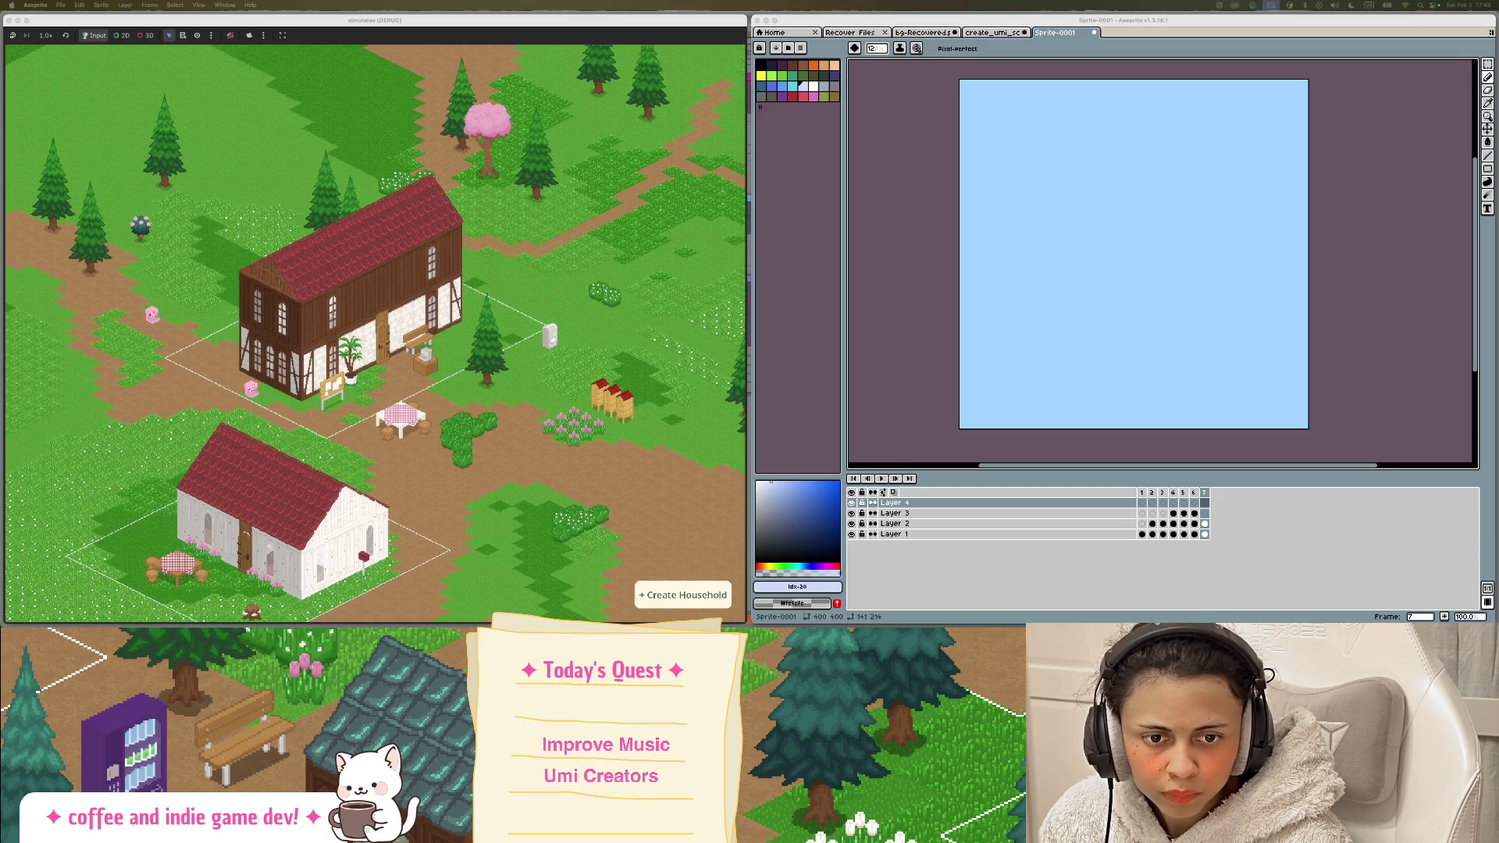
key("Return")
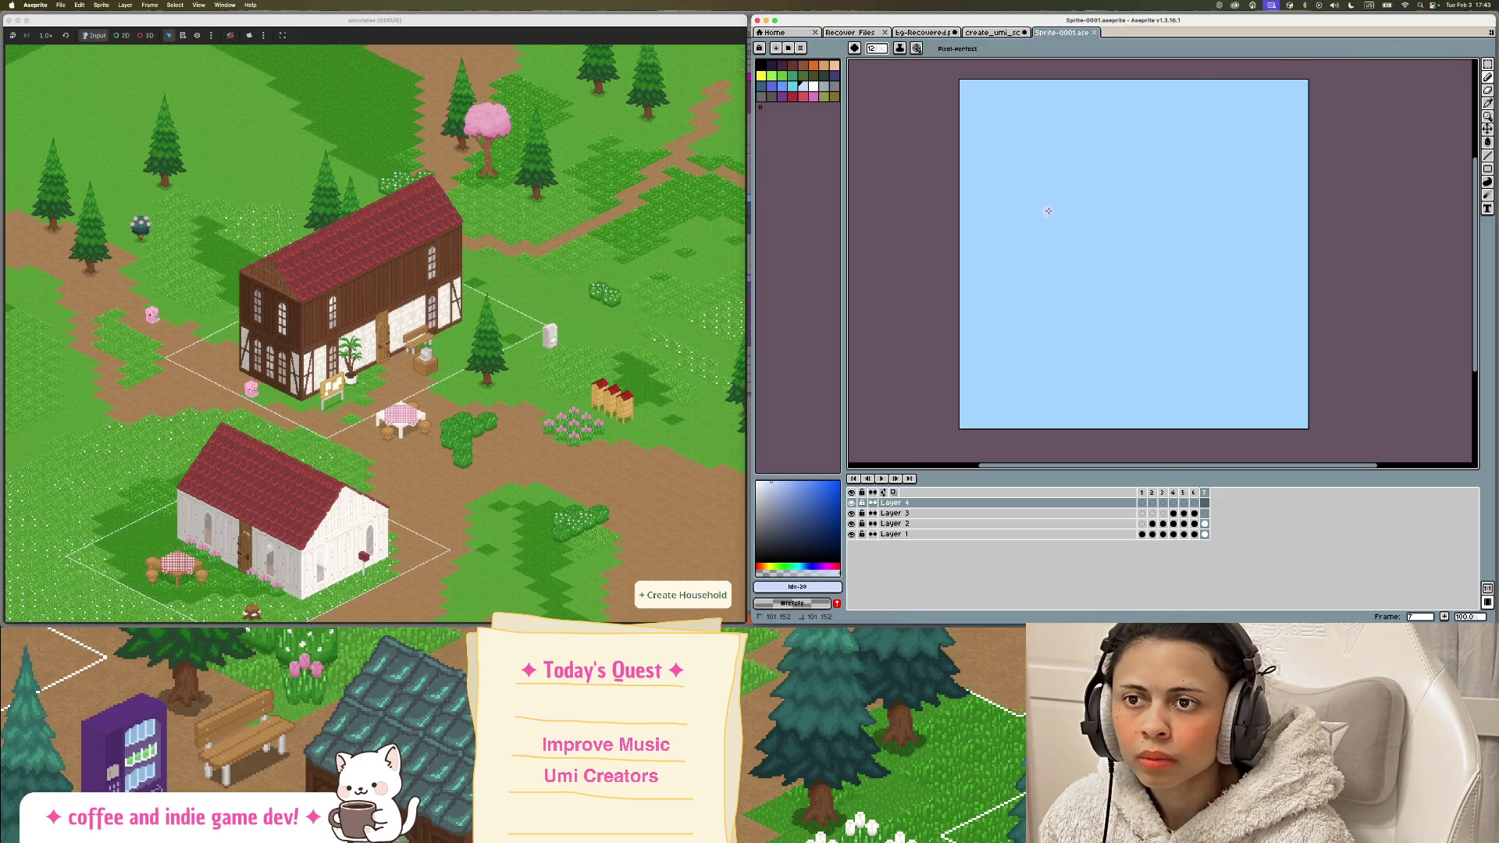
Step: Draw a wavy white cloud line across the sky and bucket-fill everything below it white
key("ctrl+z")
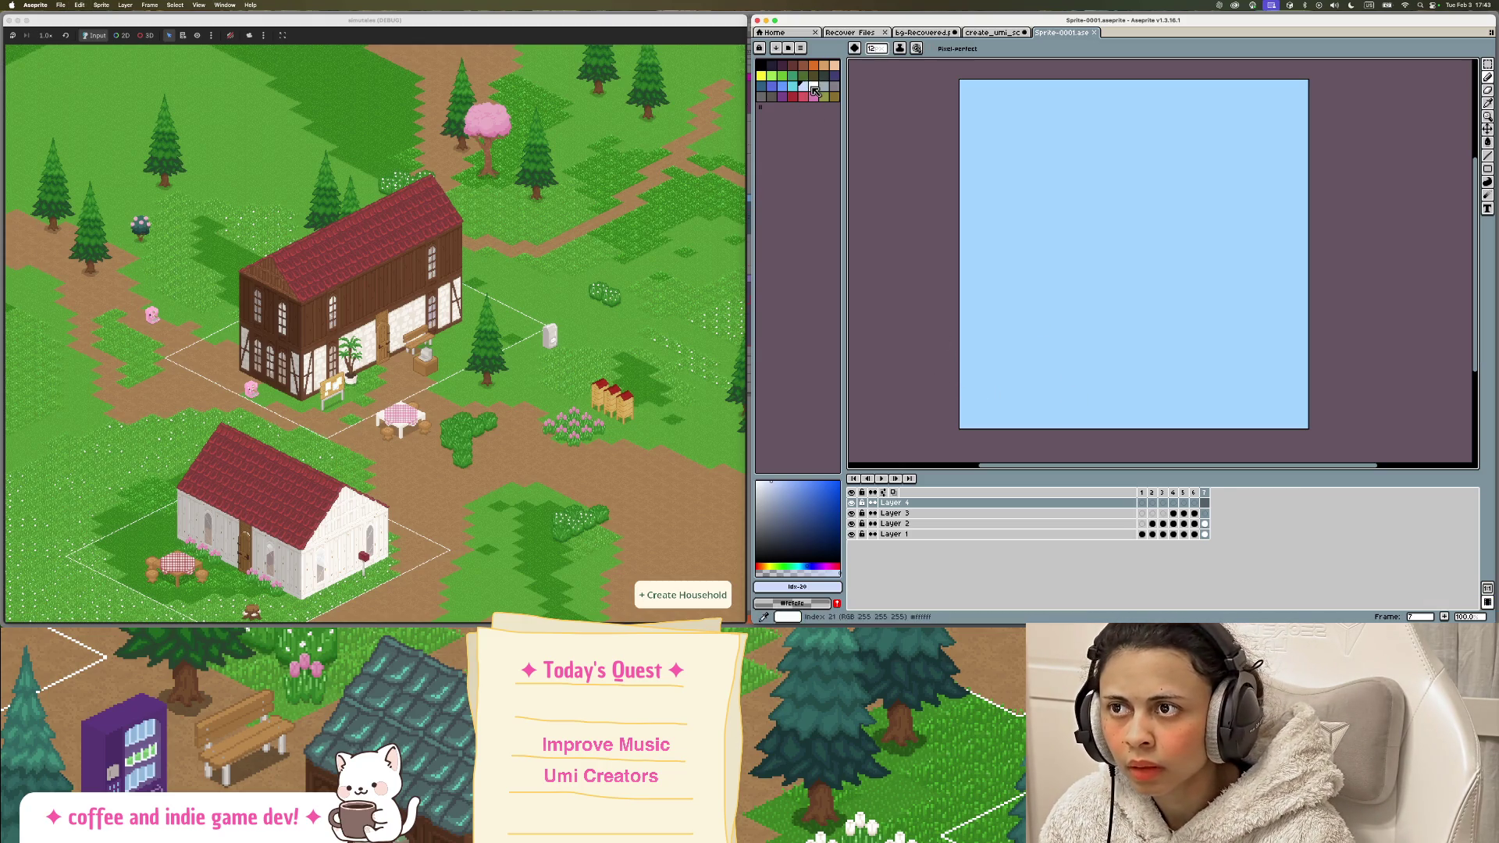
left_click(813, 86)
left_click_drag(961, 338, 1076, 374)
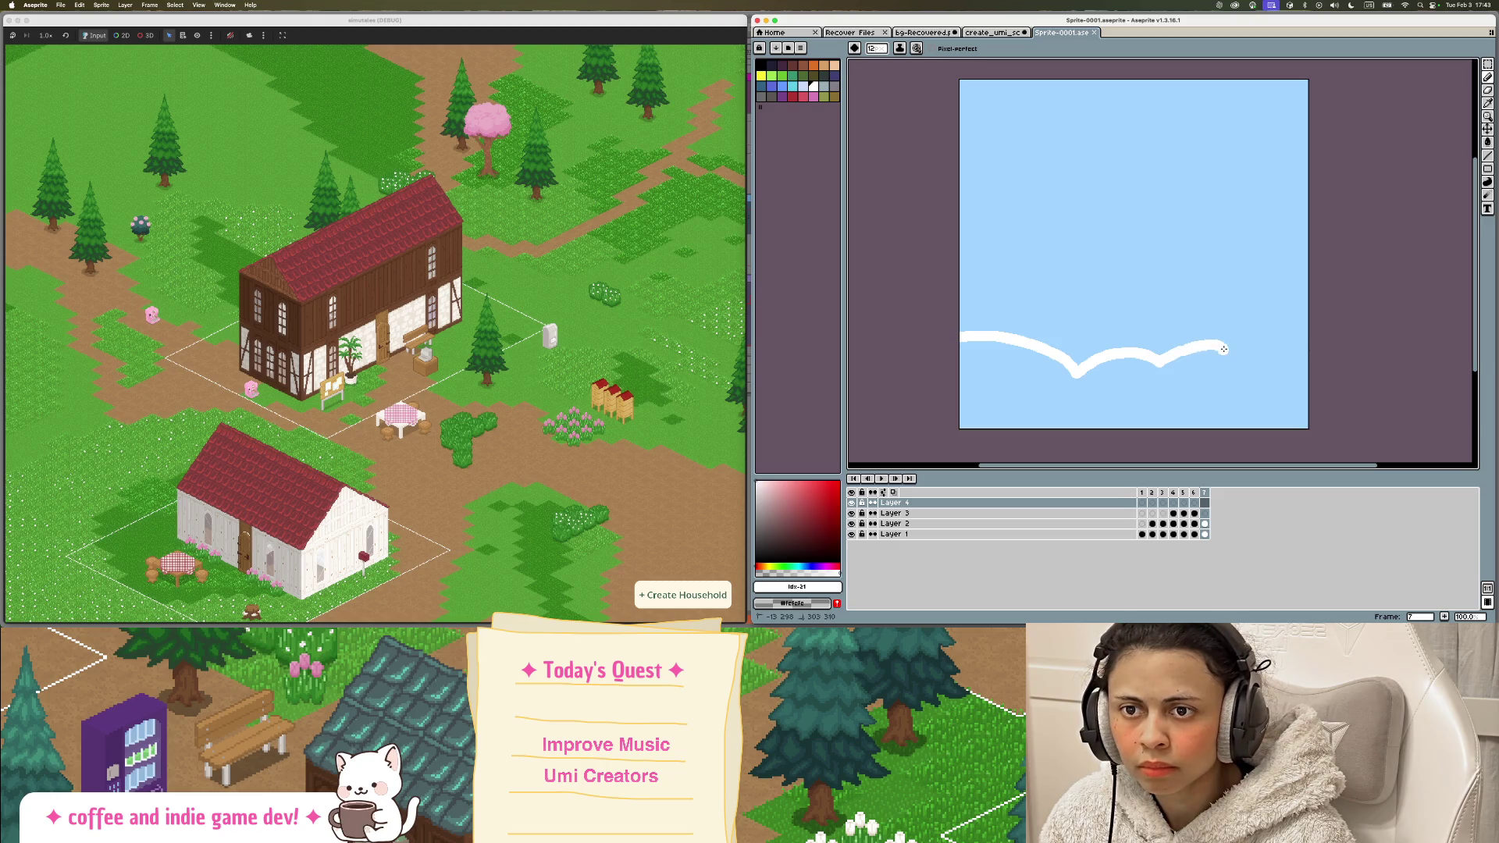
key("g")
left_click(1171, 391)
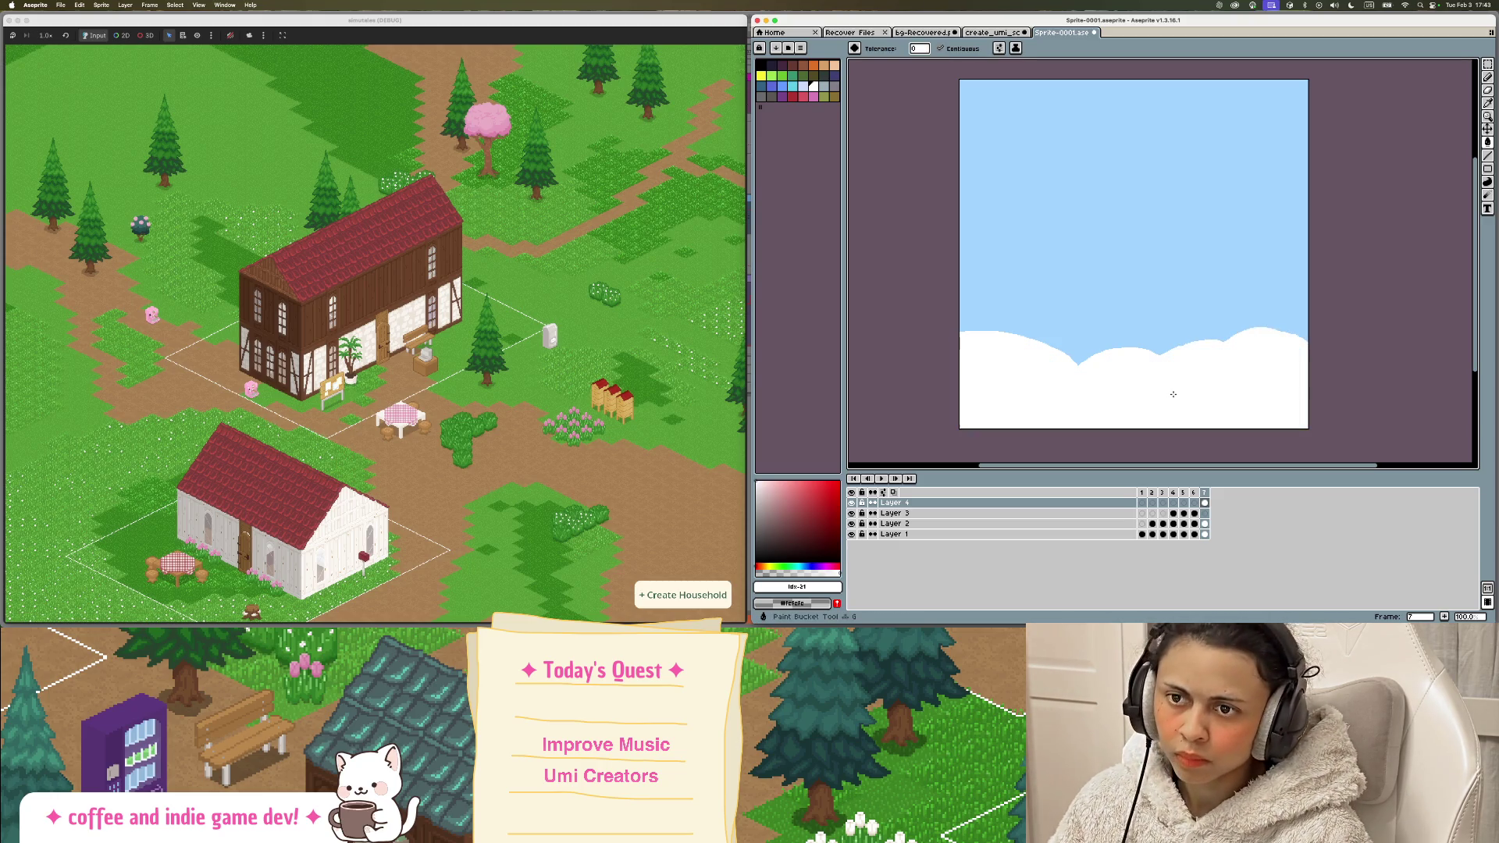
right_click(1206, 497)
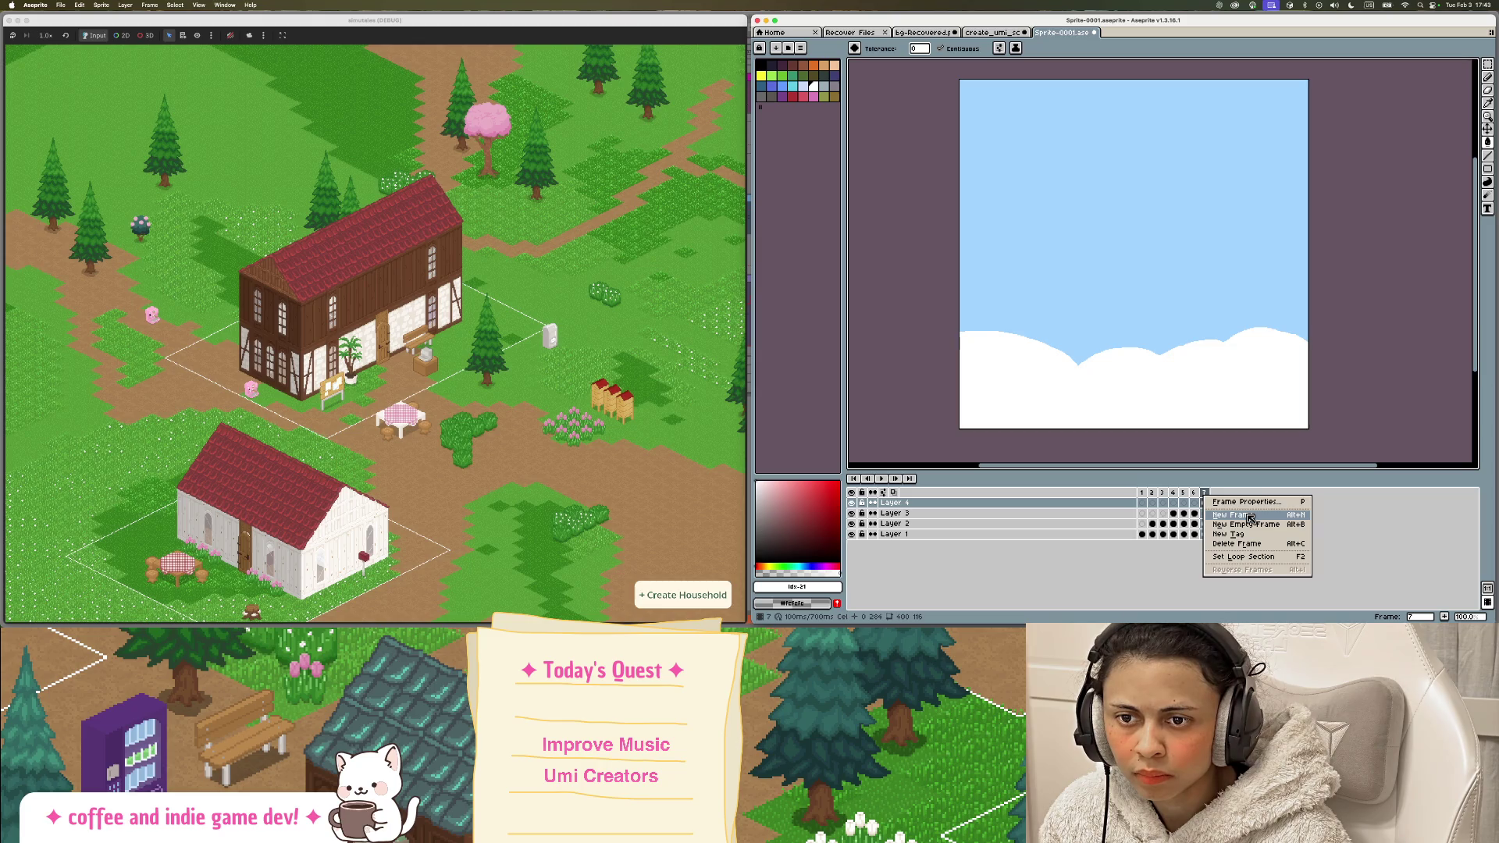
Step: Add a new layer beneath Layer 4 and name it Clouds Blue
double_click(1116, 506)
left_click(1054, 356)
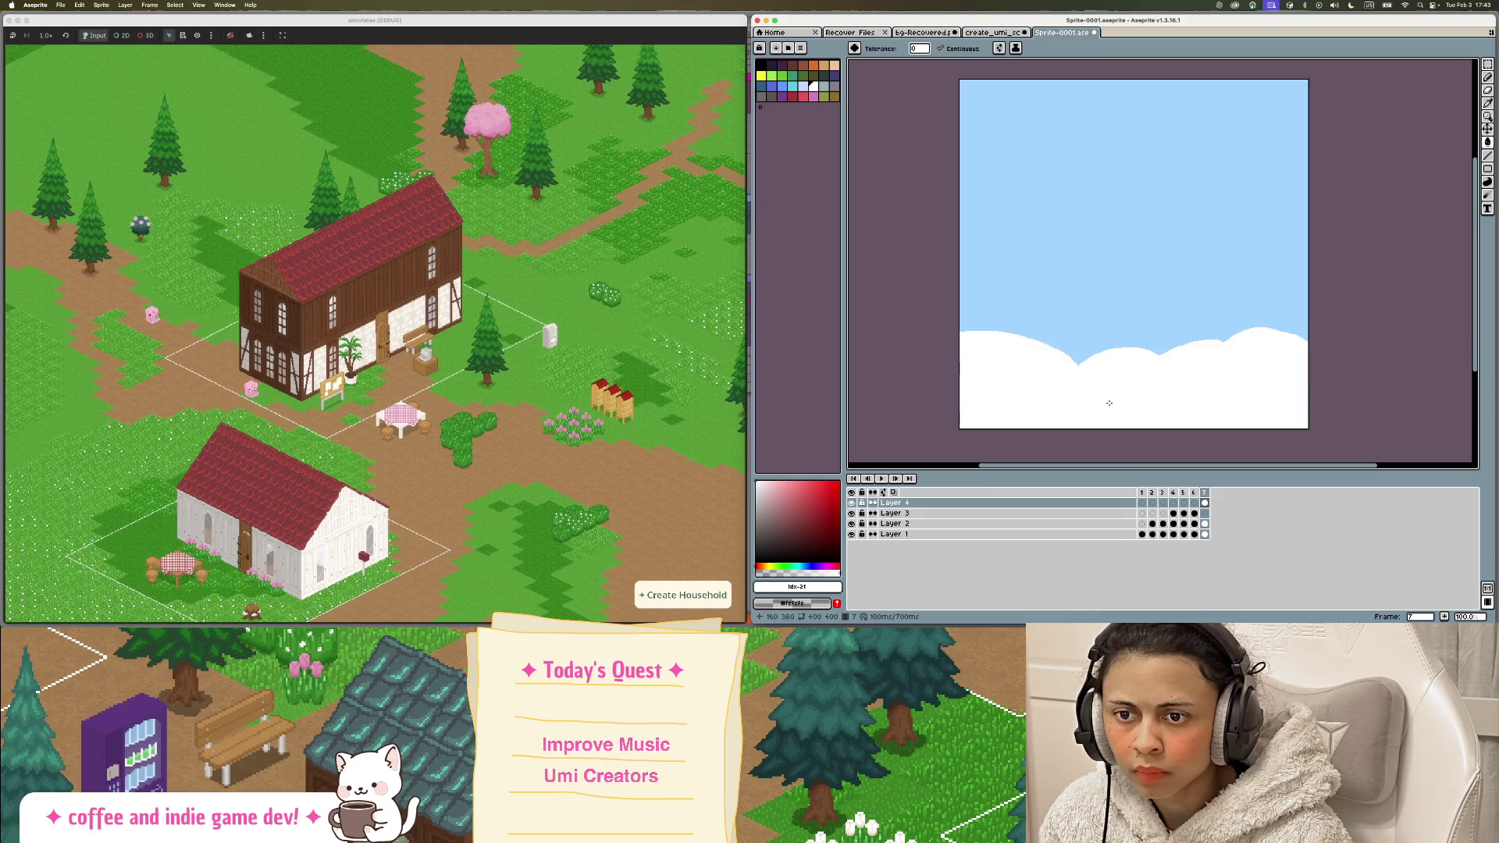
right_click(1131, 503)
mouse_move(1159, 521)
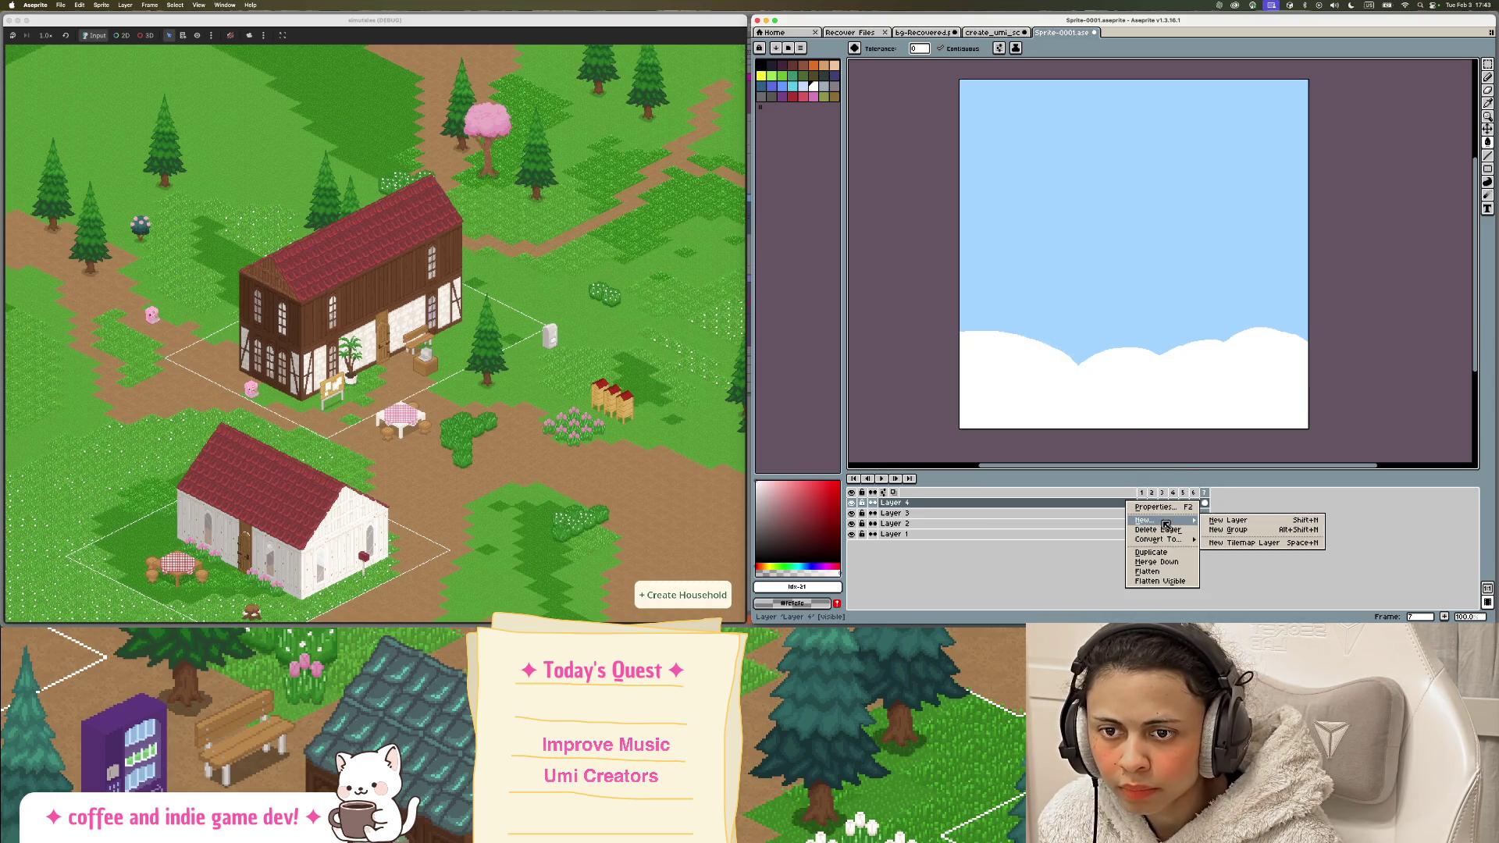
left_click(1241, 523)
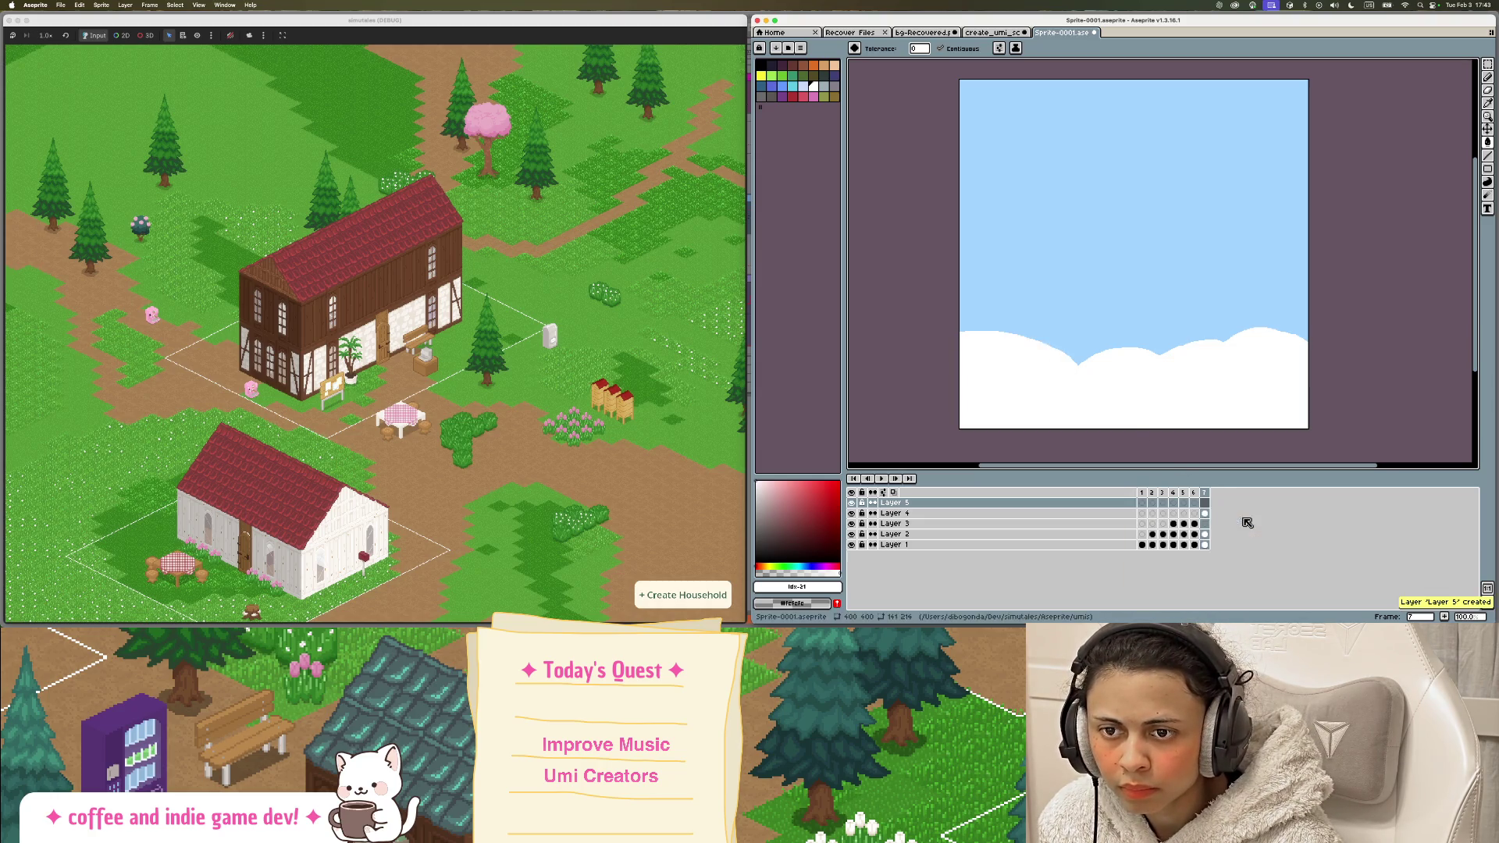
left_click_drag(1113, 500, 1115, 519)
double_click(1111, 517)
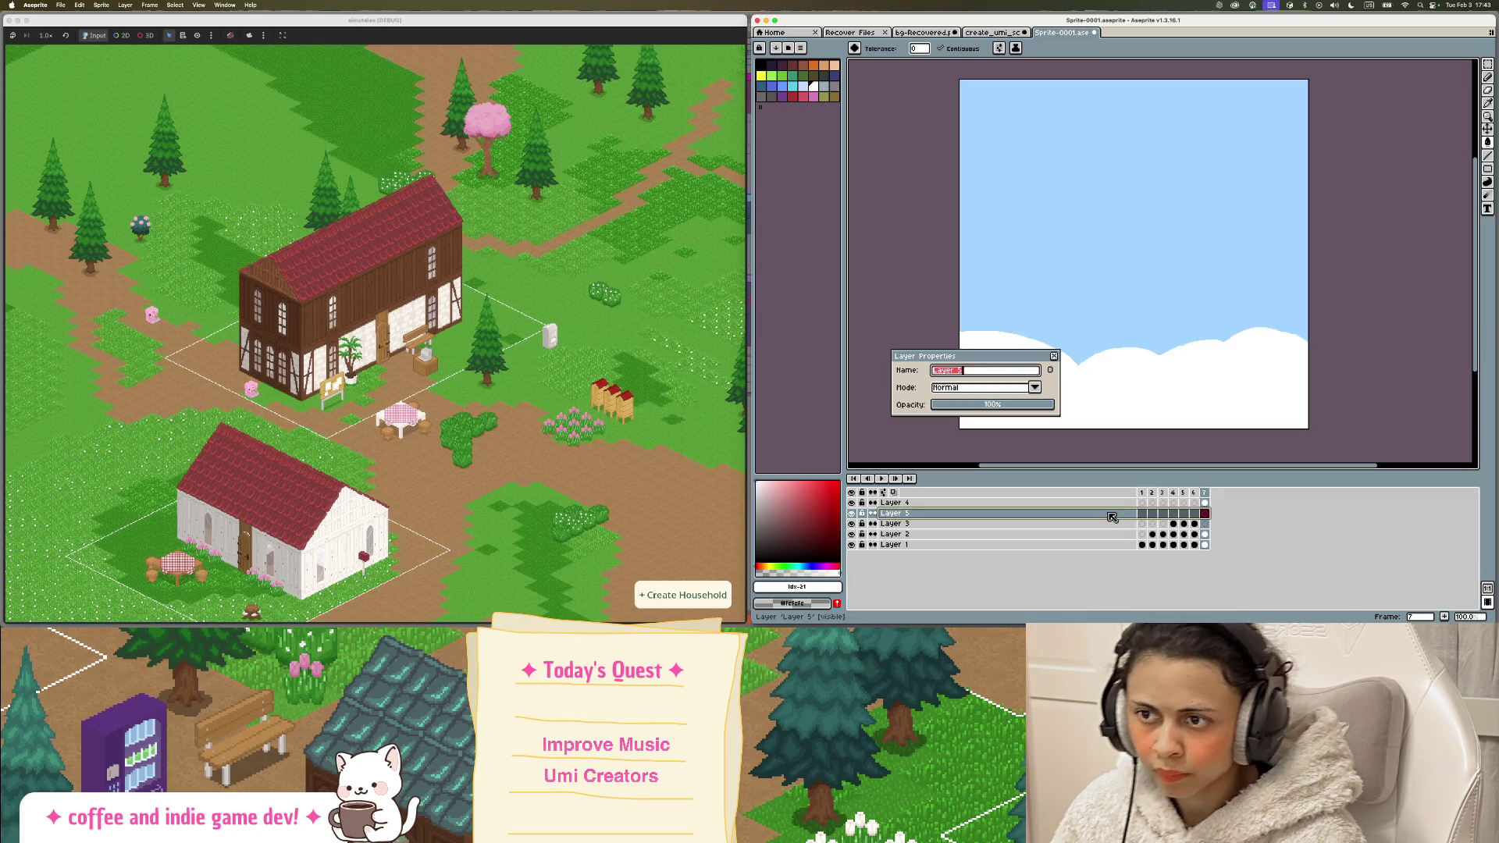
type("Clouds Blue")
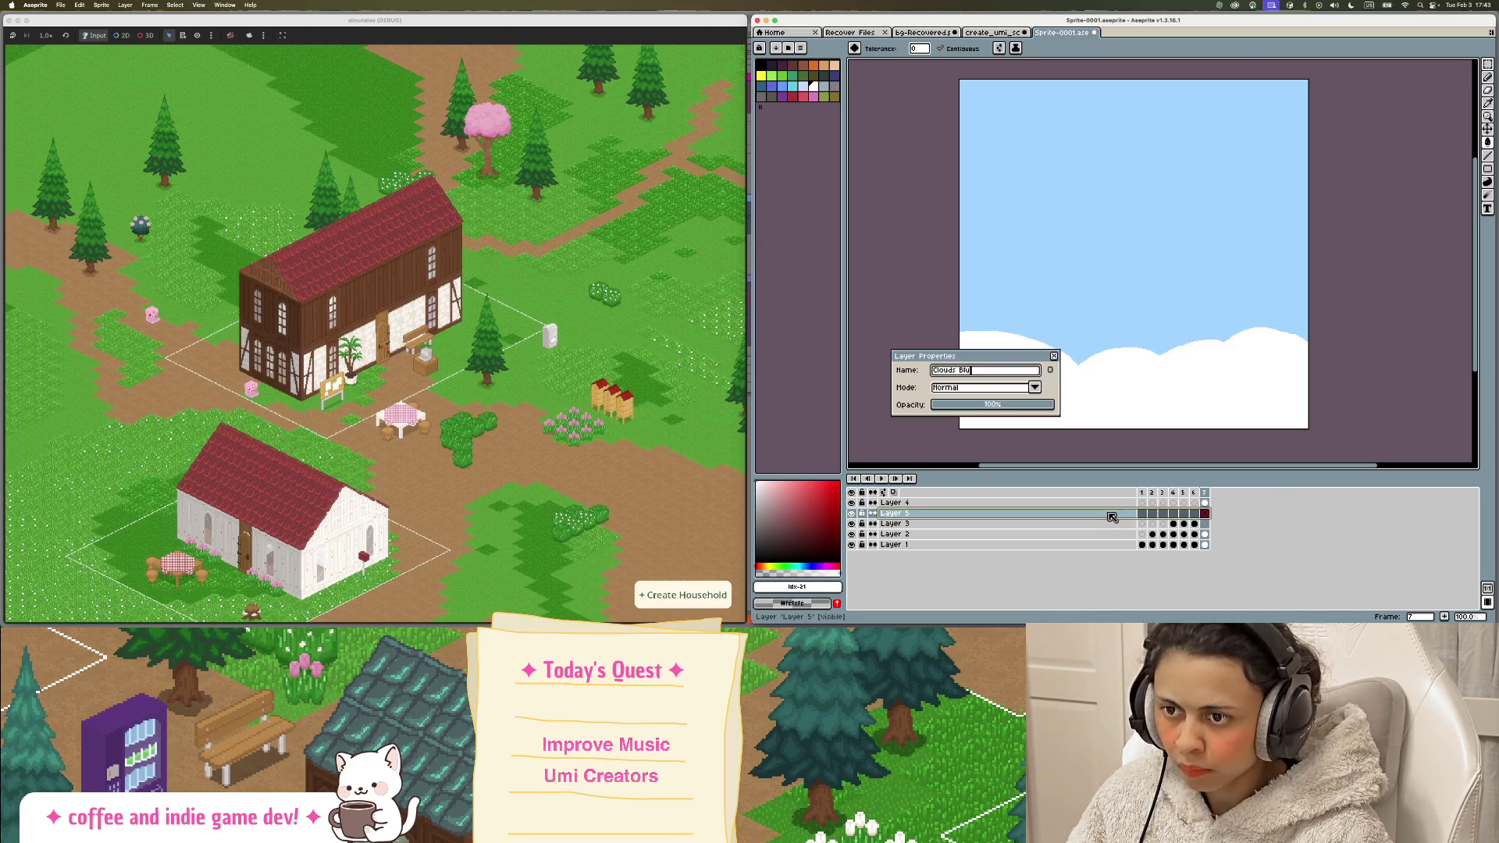
key("Return")
Step: Rename Layer 4 to Clouds White
left_click(930, 504)
double_click(930, 504)
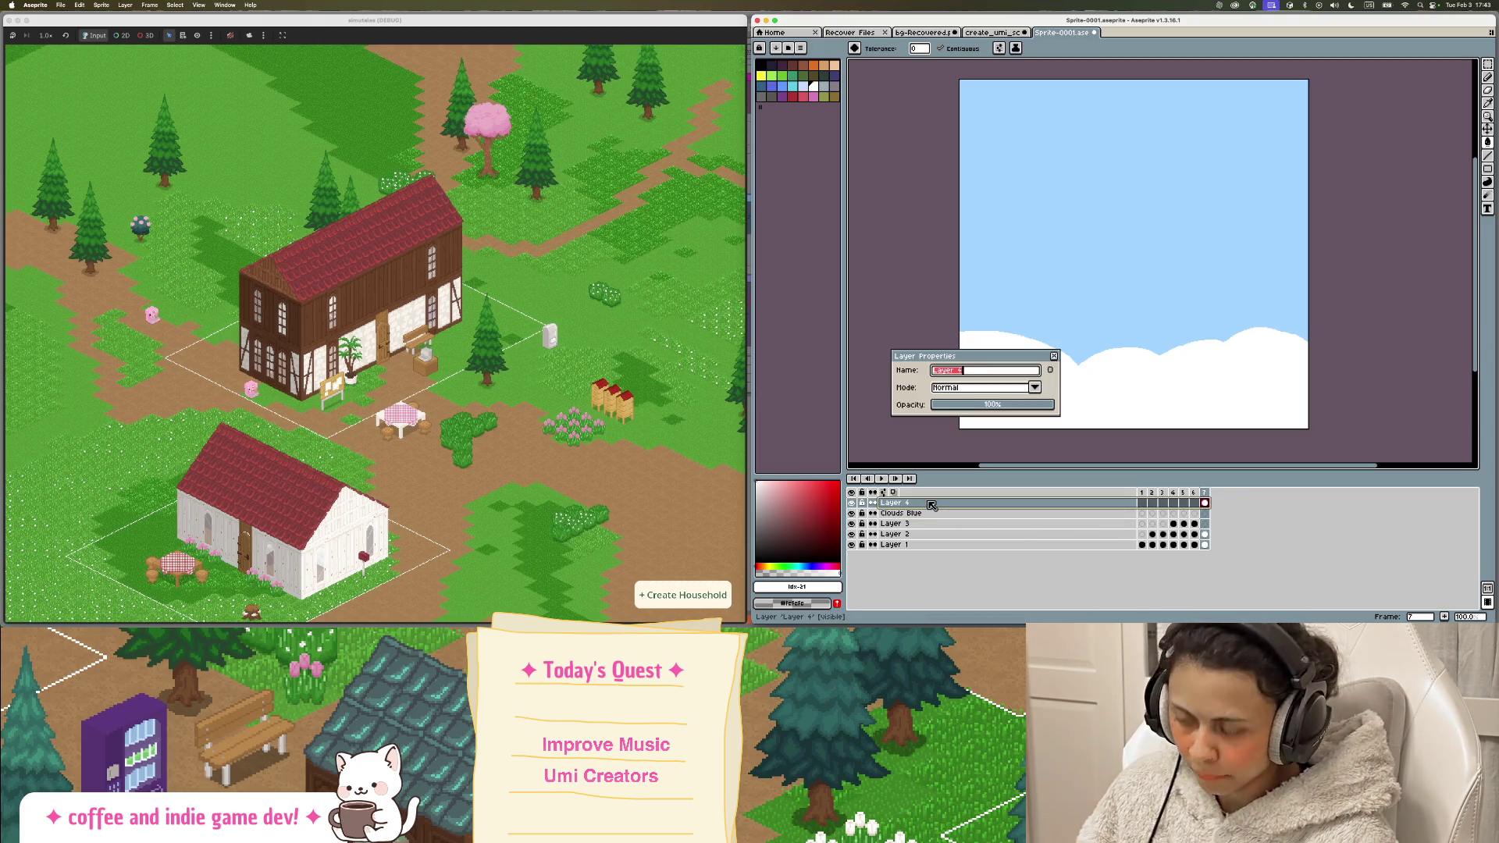
type("Clouds W")
type("hi")
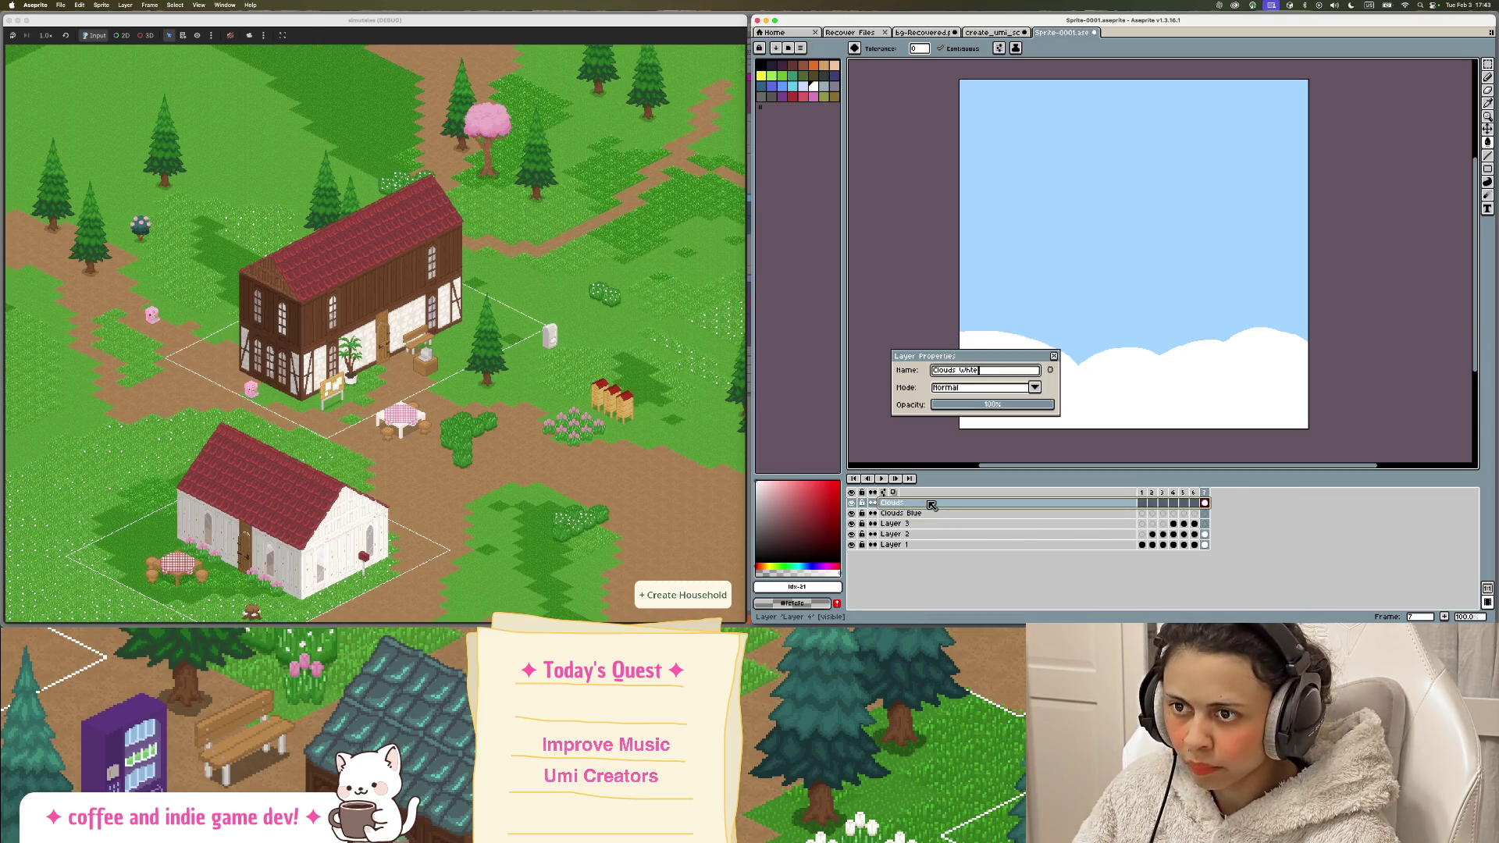
type("te")
Step: Finish naming Clouds White, then paint a filled lavender cloud band above the white clouds
key("Return")
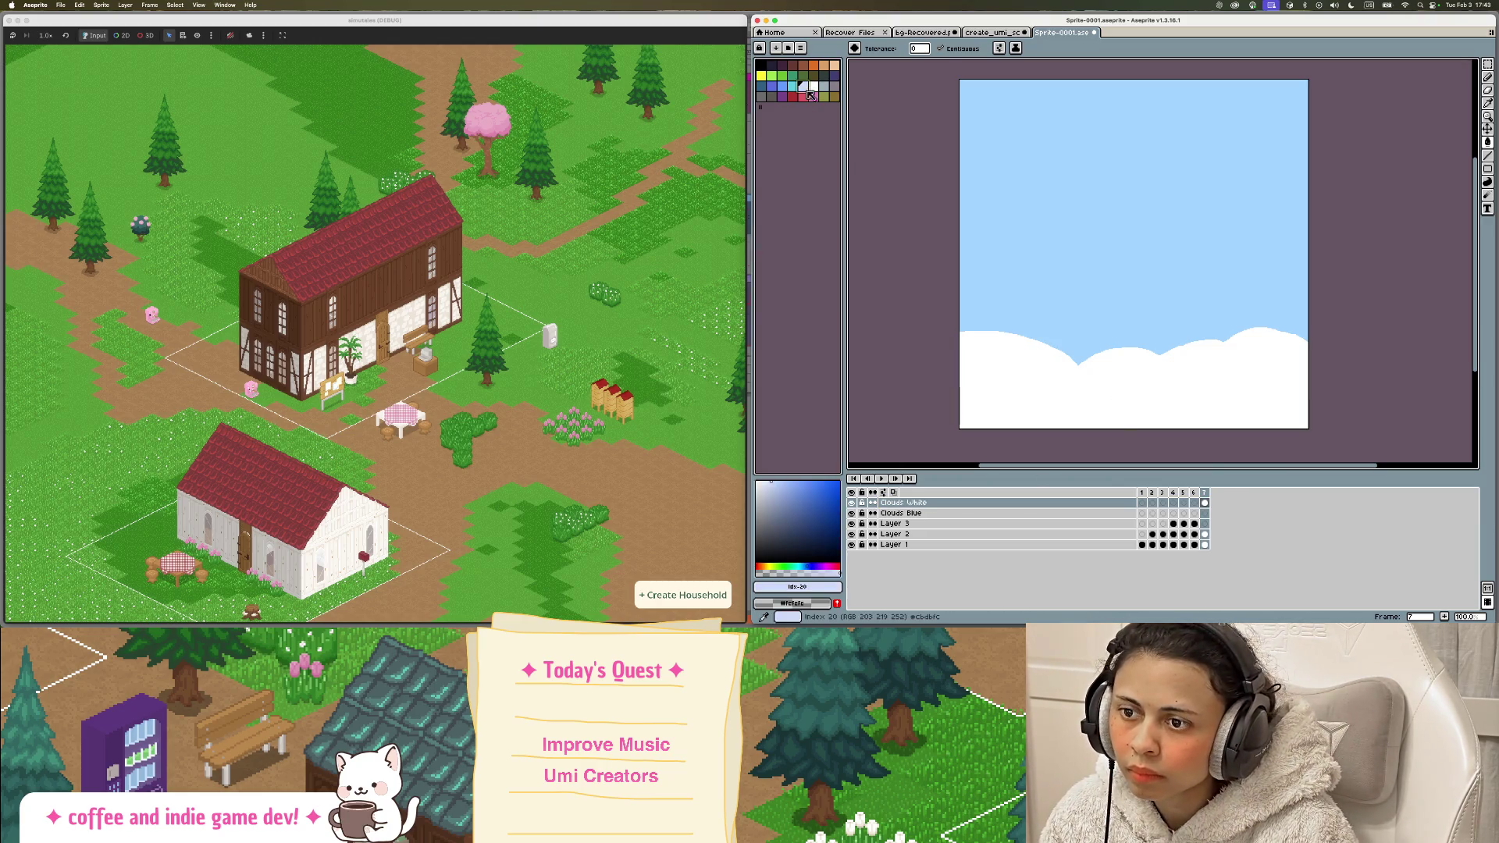
left_click(905, 514)
key("b")
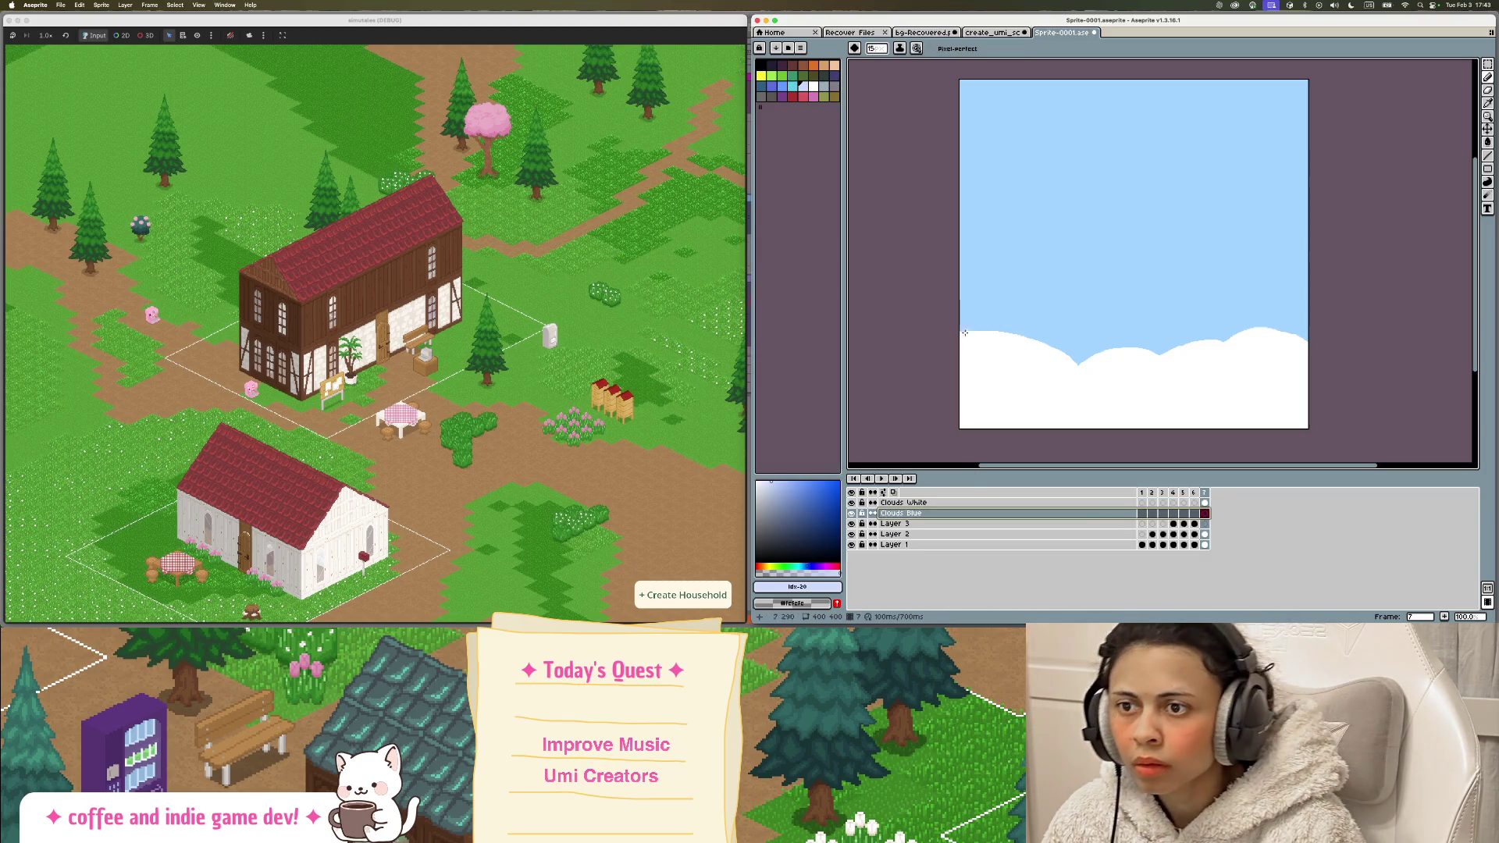
key("plus")
mouse_move(1011, 331)
left_mouse_down()
mouse_move(1255, 321)
mouse_move(997, 319)
left_mouse_up()
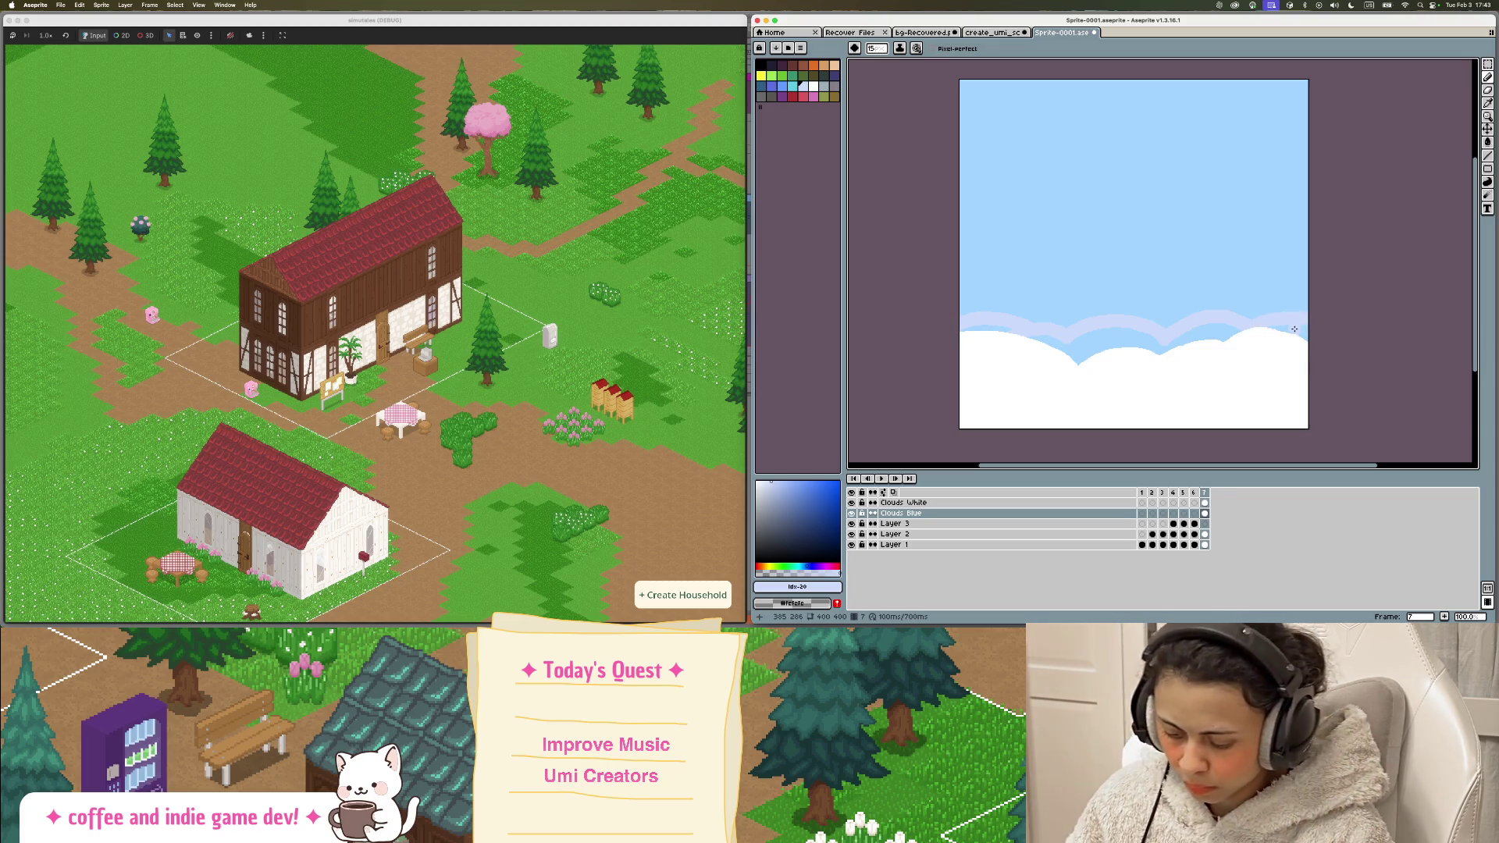
key("g")
left_click(1198, 334)
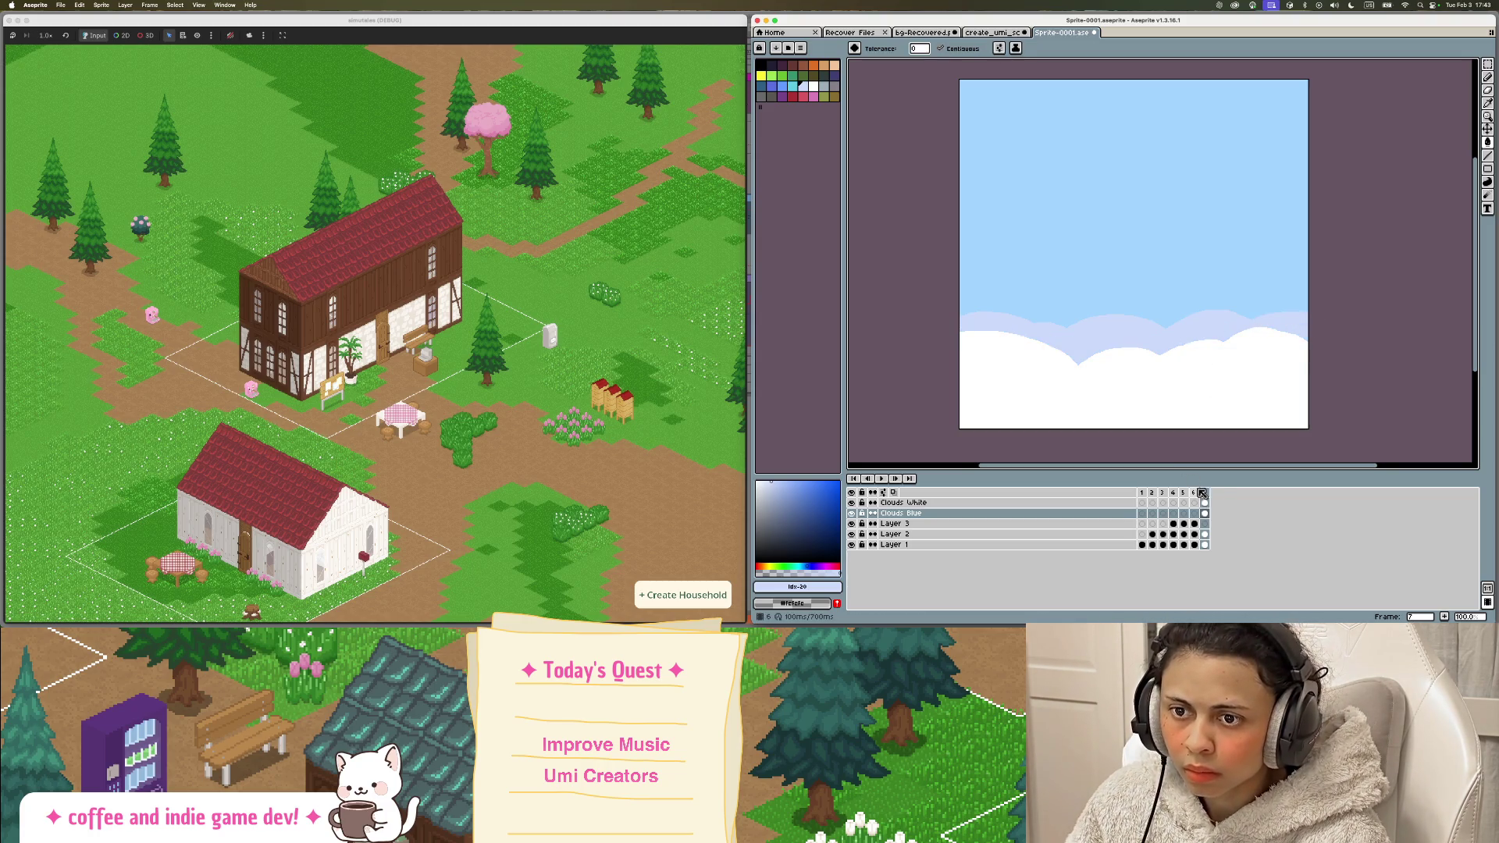
left_click(1205, 493)
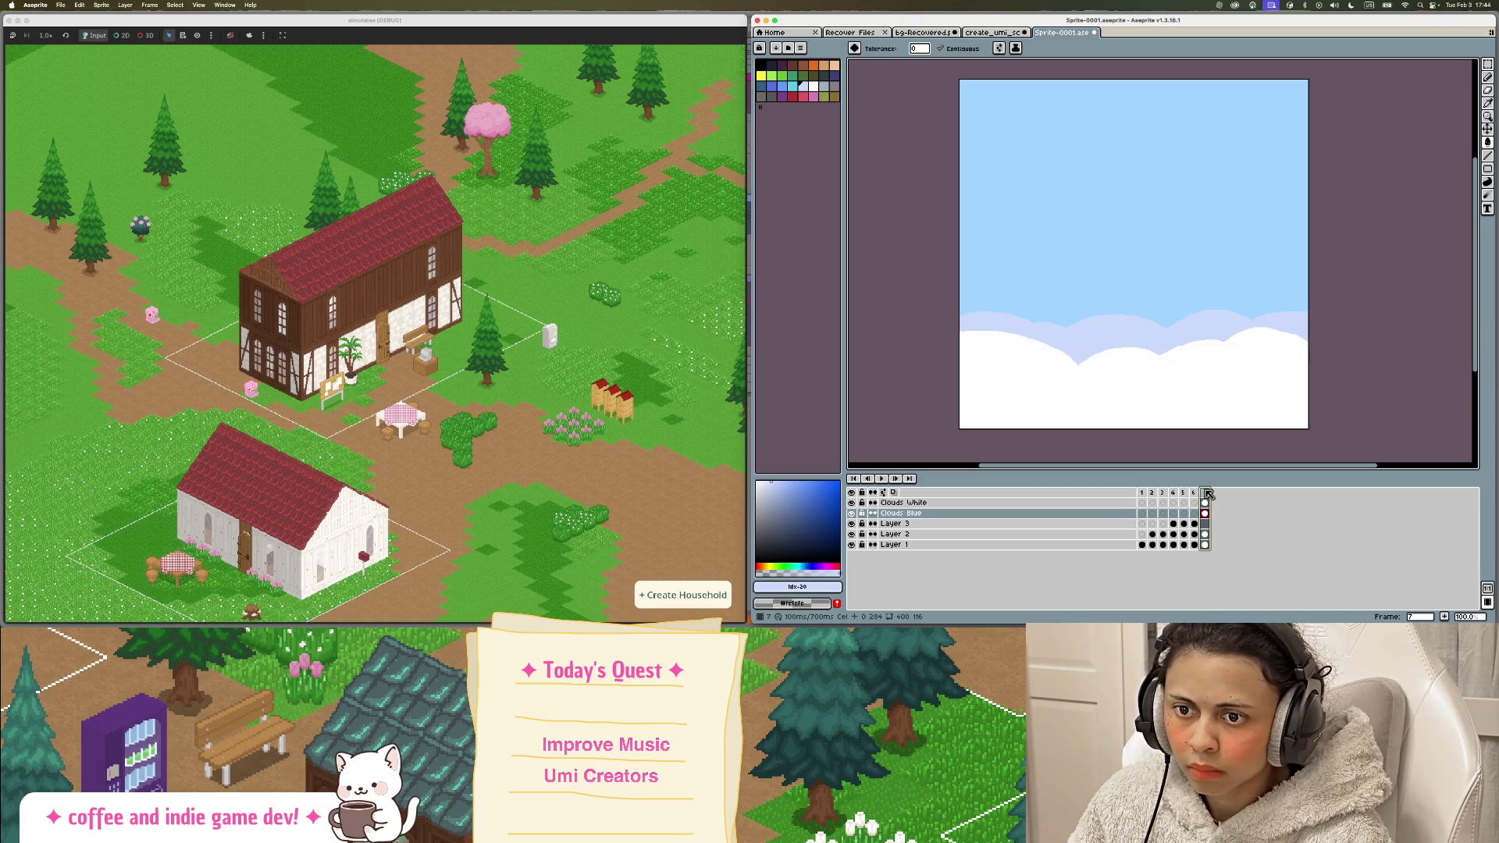
Step: Add frame 8 and trial-move the selected lower clouds, then cancel the move
right_click(1207, 493)
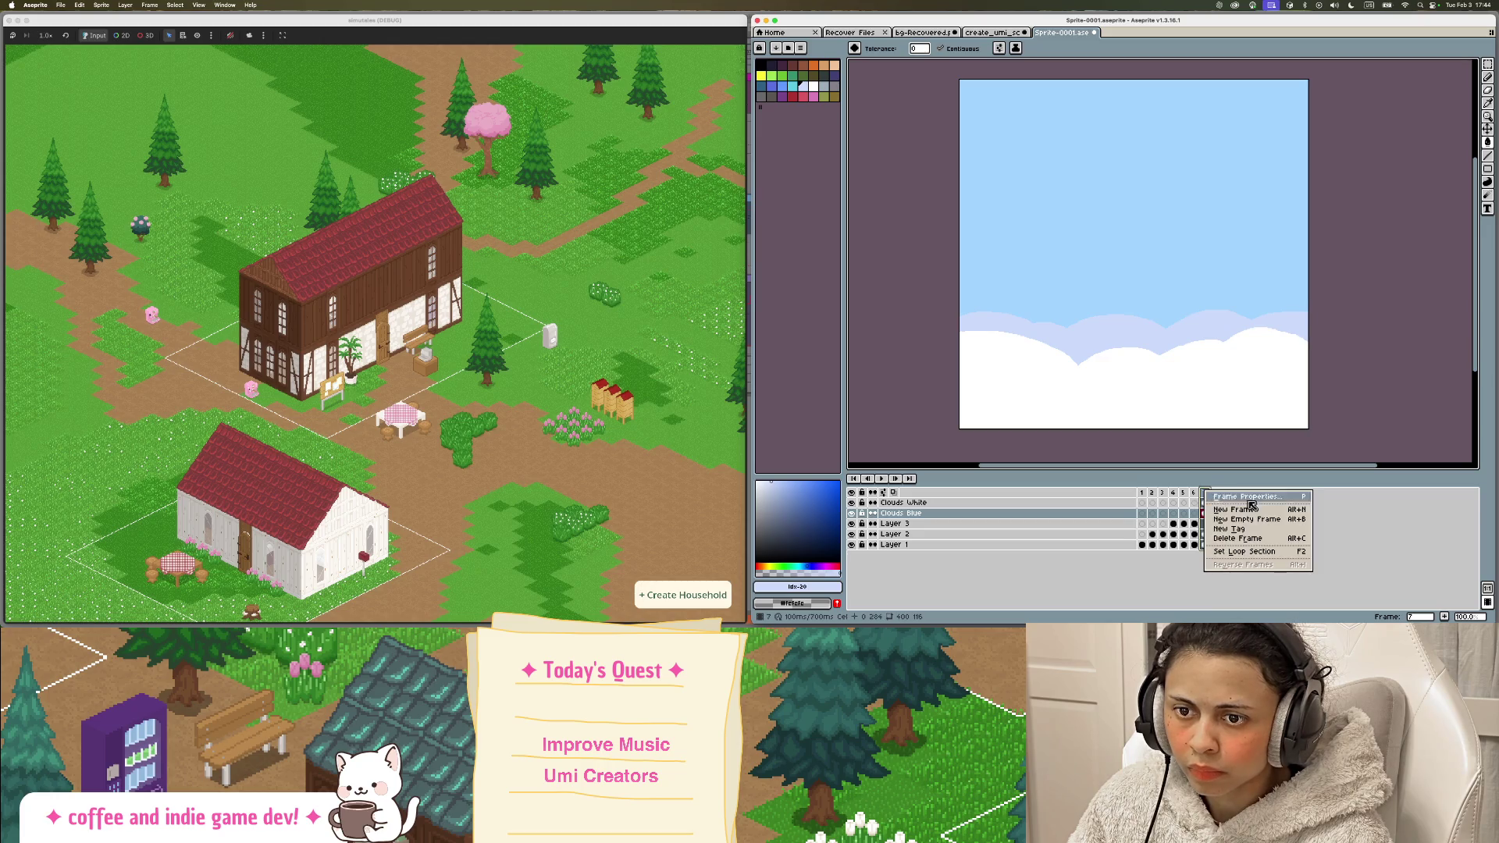
left_click(1281, 512)
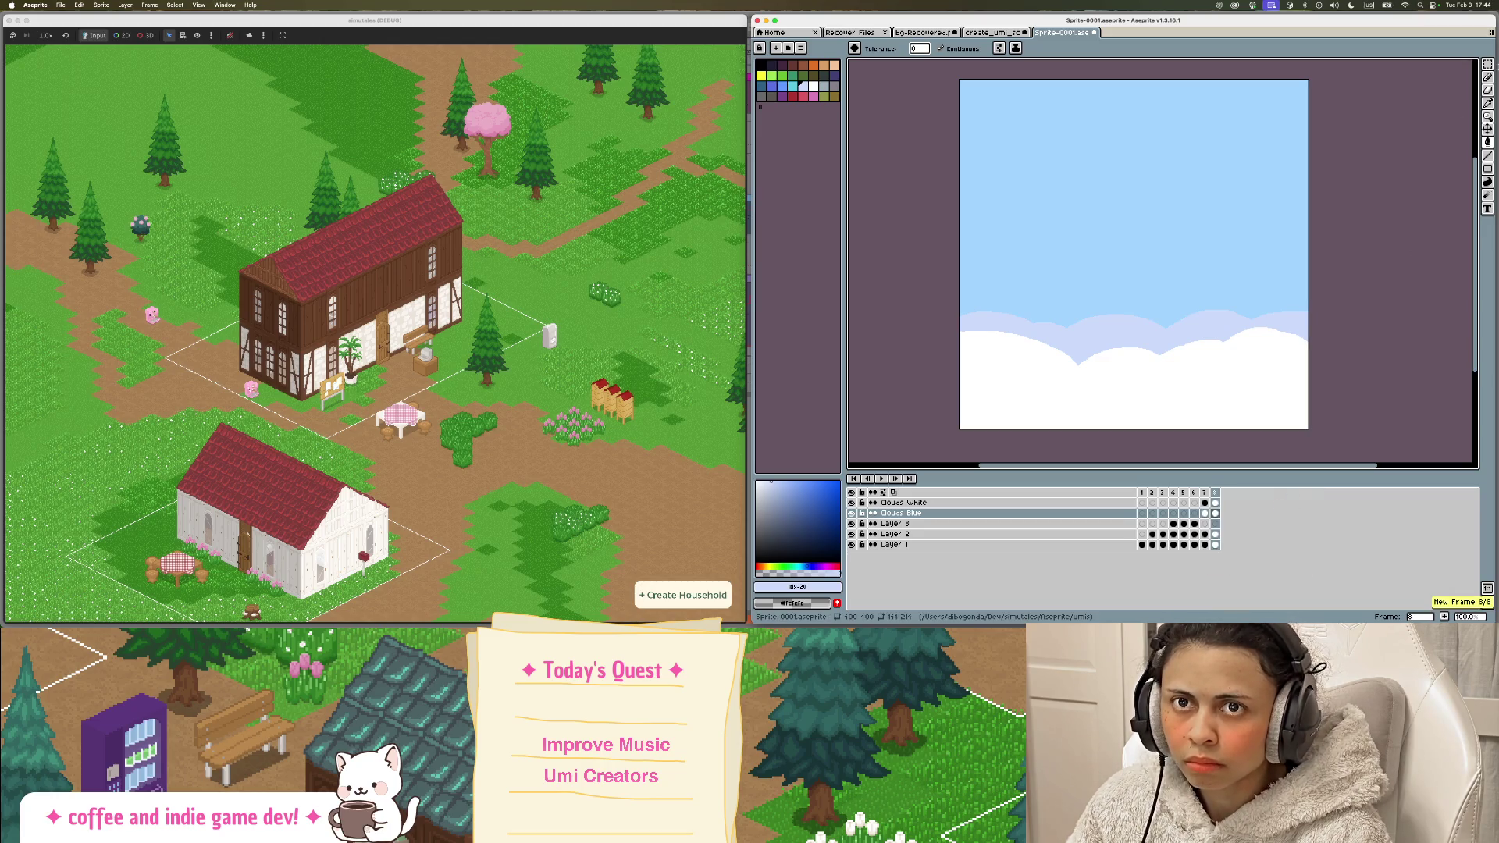
key("m")
left_click_drag(872, 237, 1321, 428)
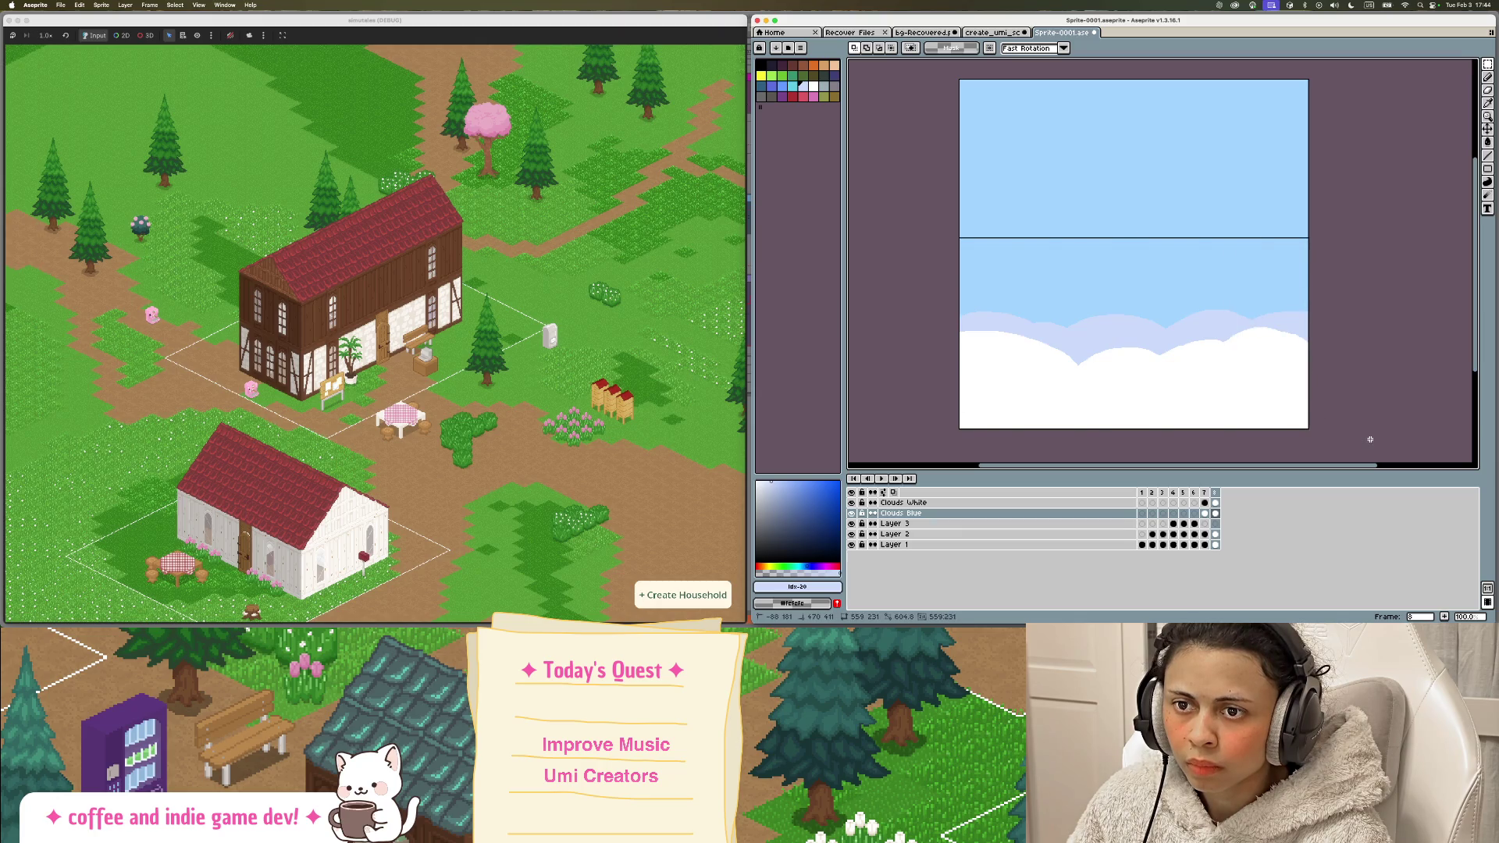
left_click_drag(1236, 383, 1237, 392)
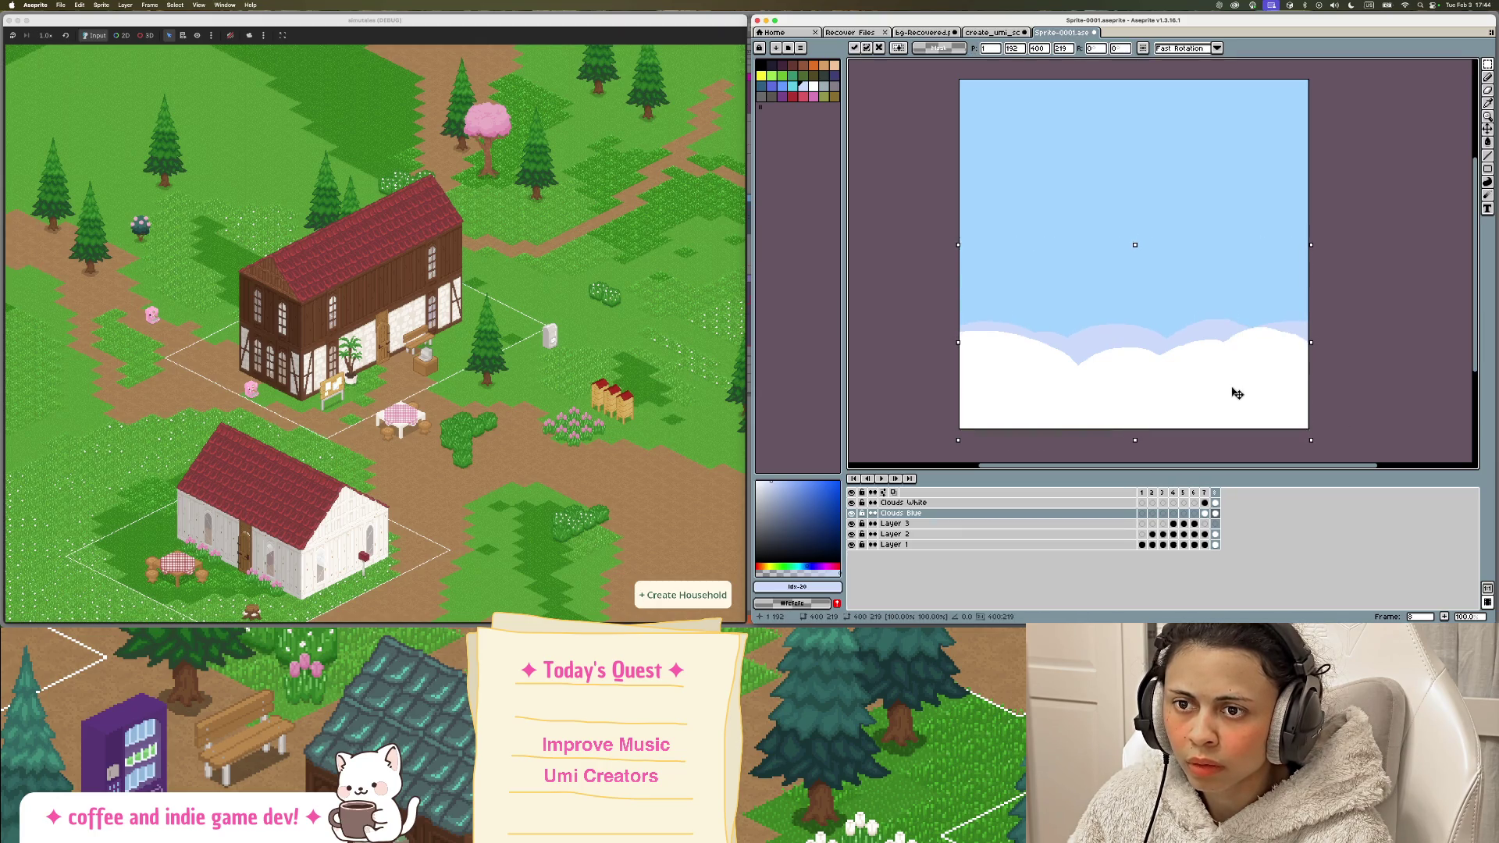
key("Escape")
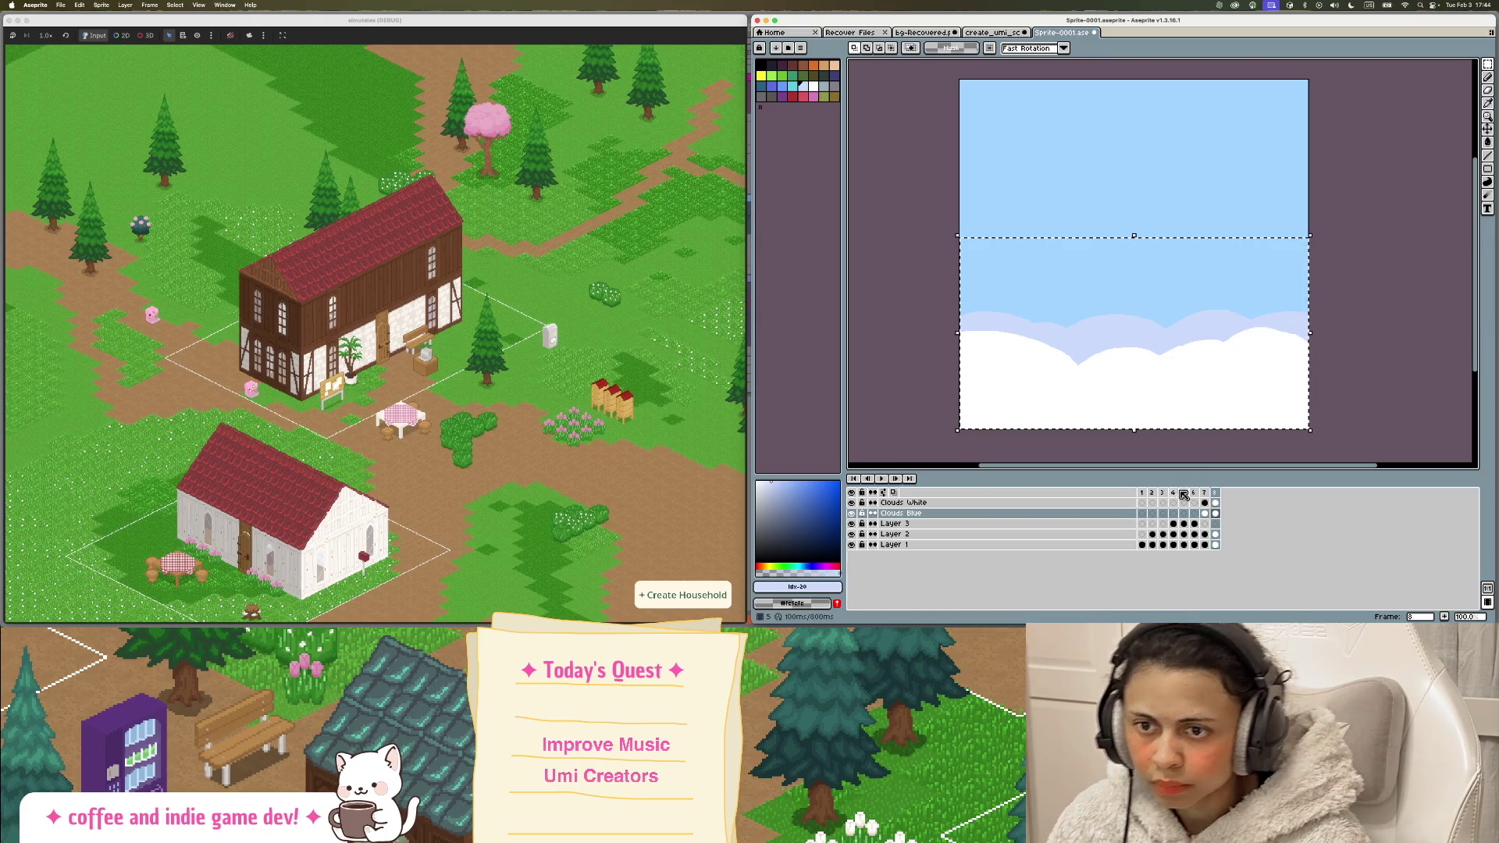
Step: Lower the white clouds about 30 px on the Clouds White cel
left_click(1204, 493)
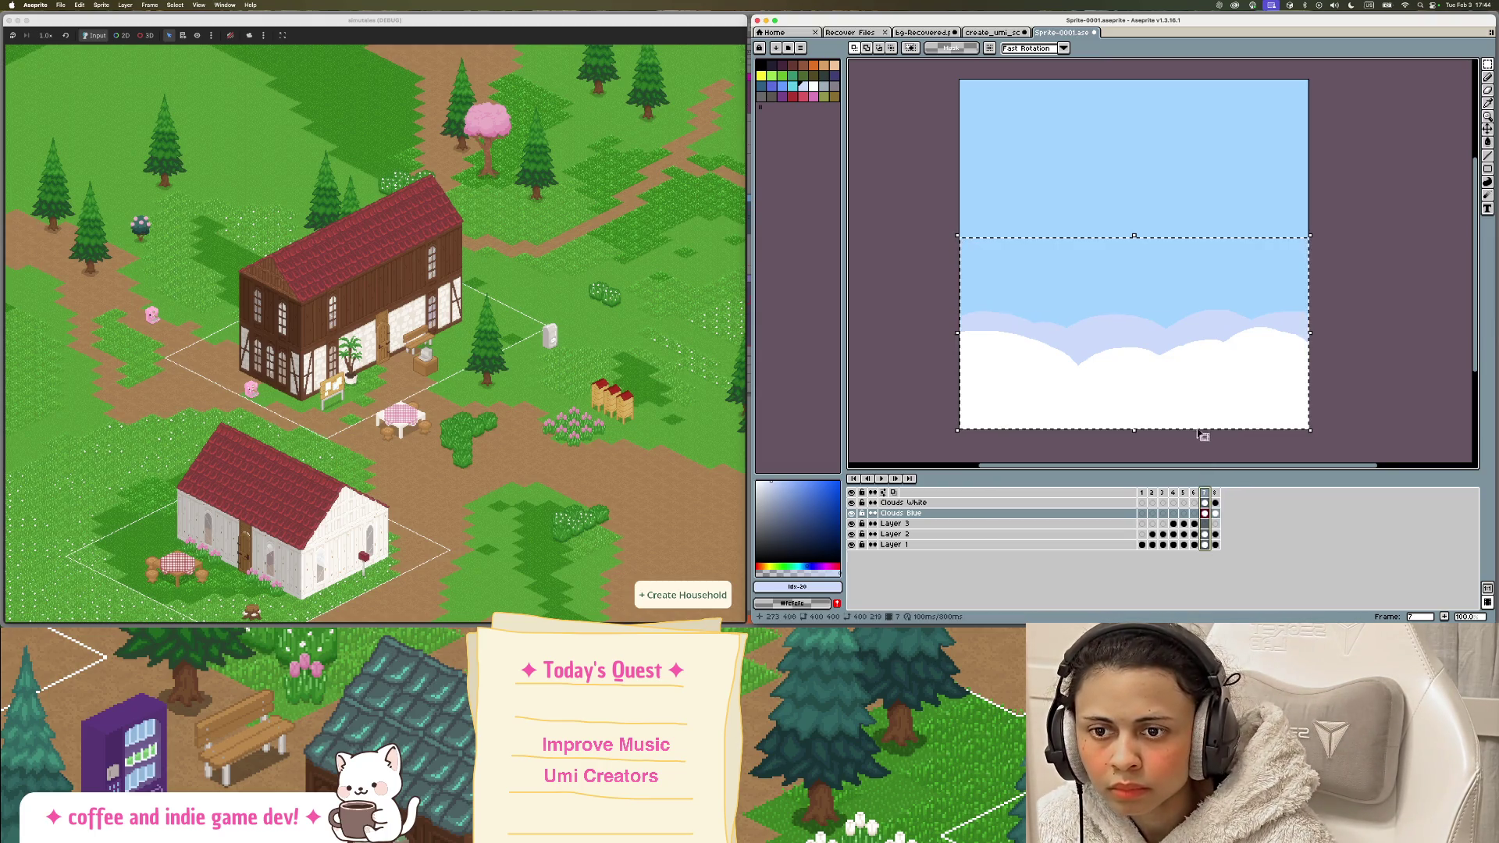
left_click(1214, 503)
left_click(1017, 505)
left_click_drag(1207, 401, 1213, 440)
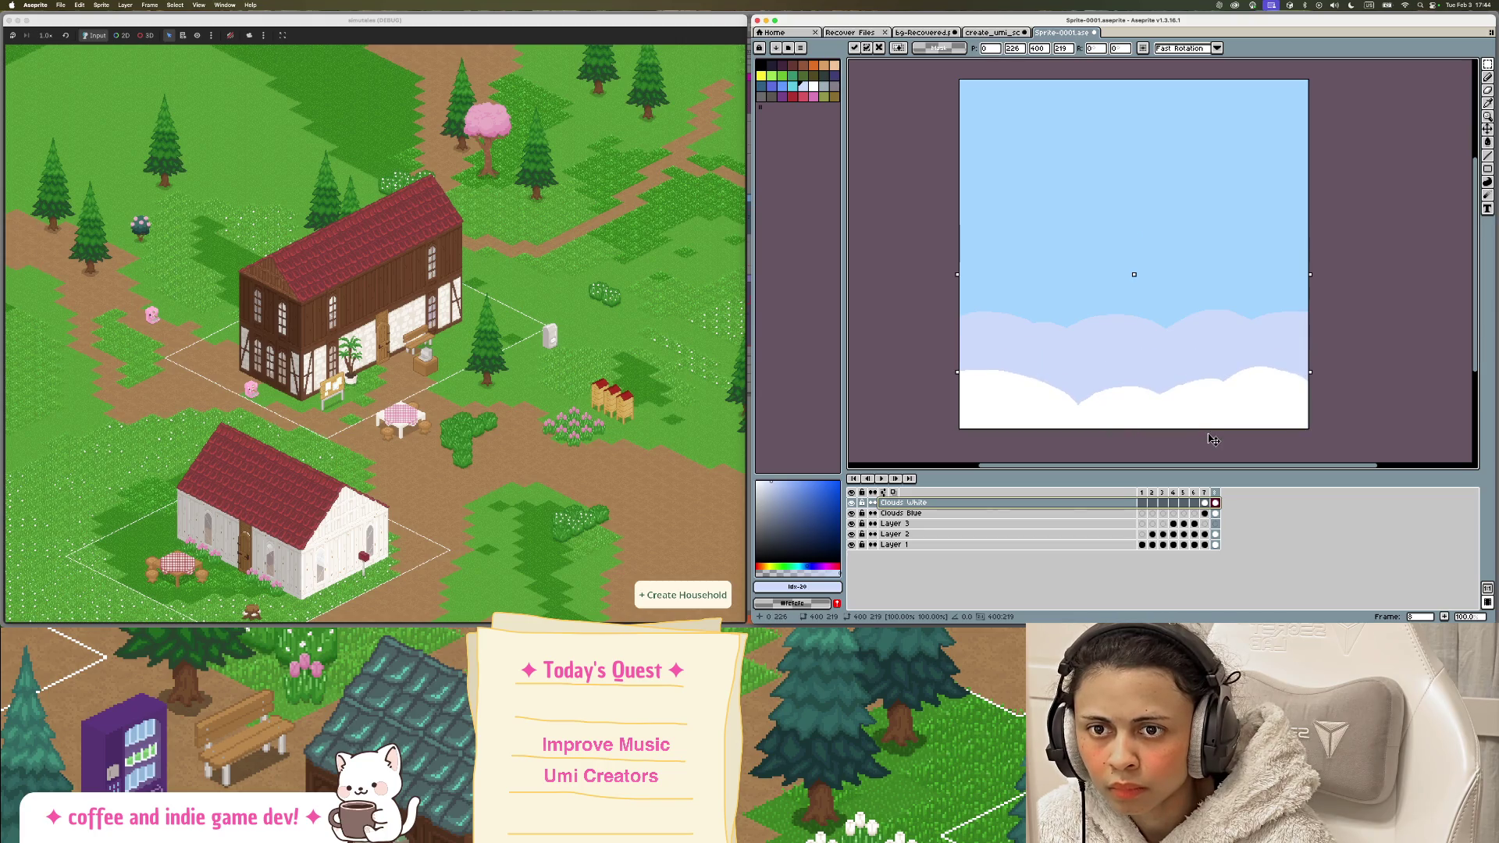
left_click(1214, 513)
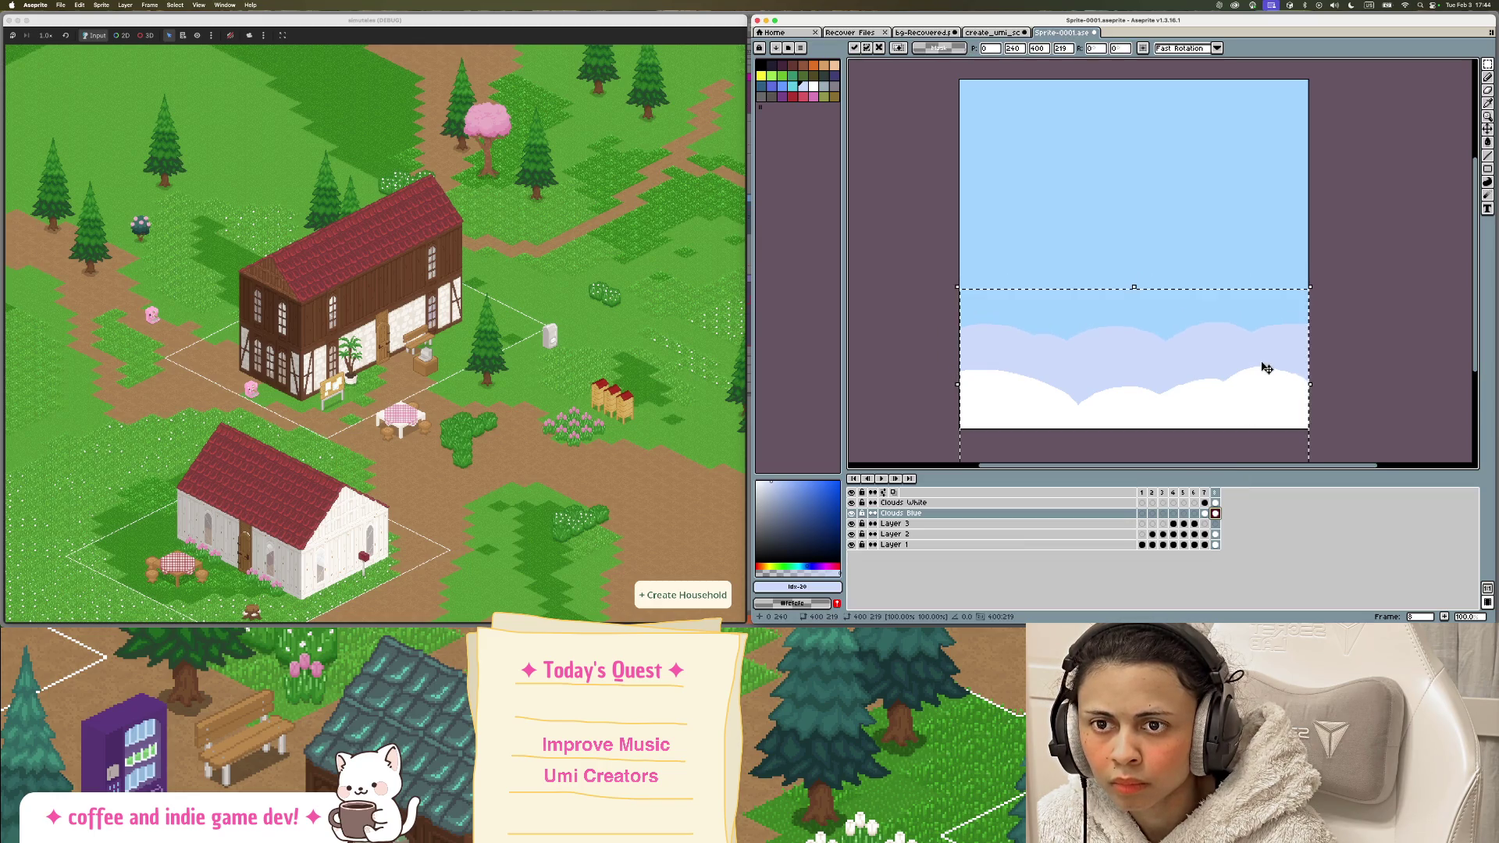
left_click(1205, 513)
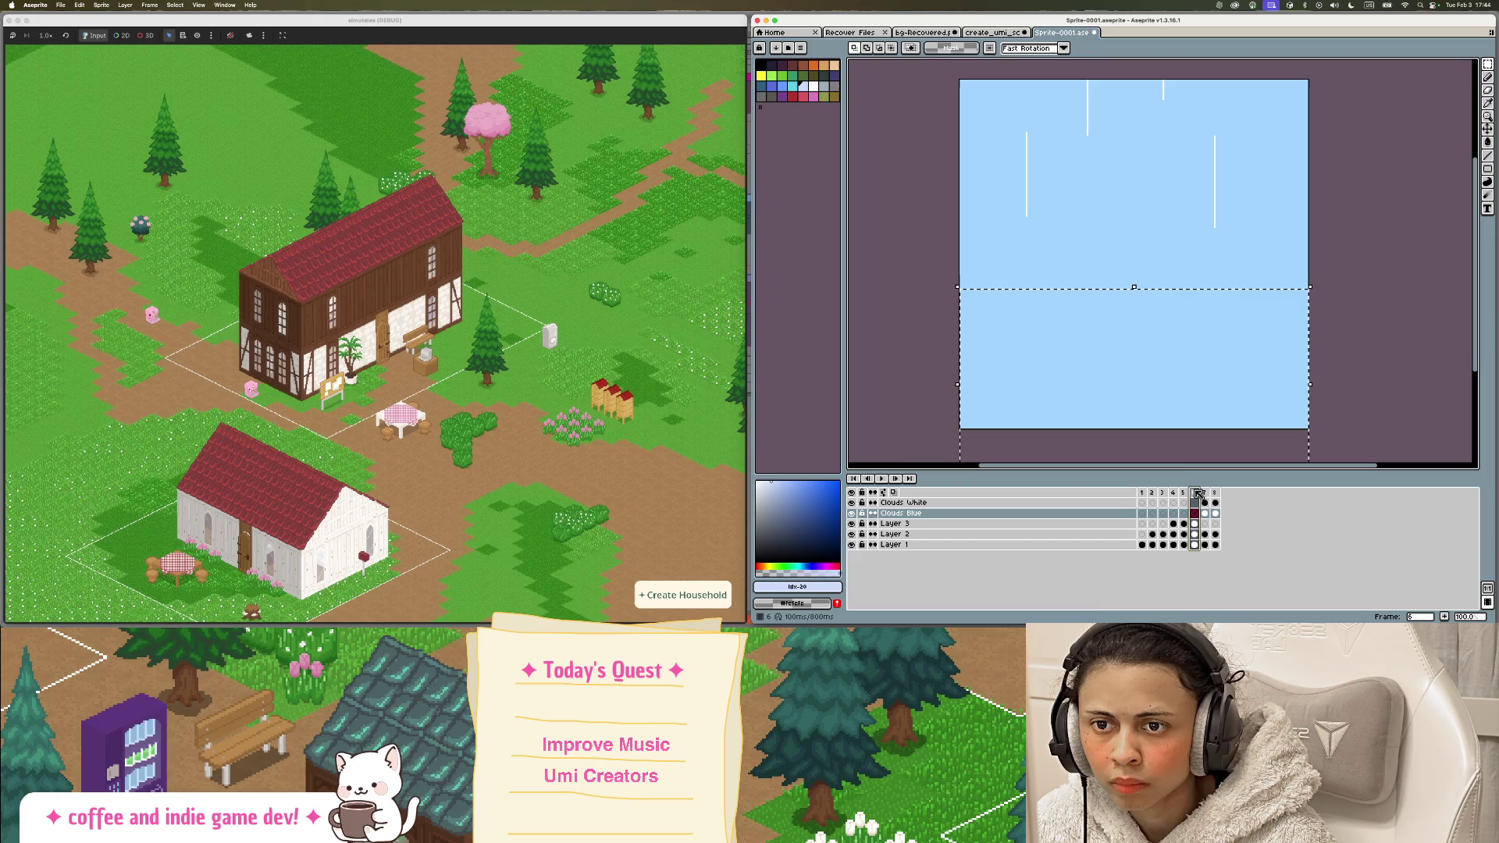
Step: On frame 7, raise the white cloud strip about 30 px after comparing with frame 5
left_click(1206, 493)
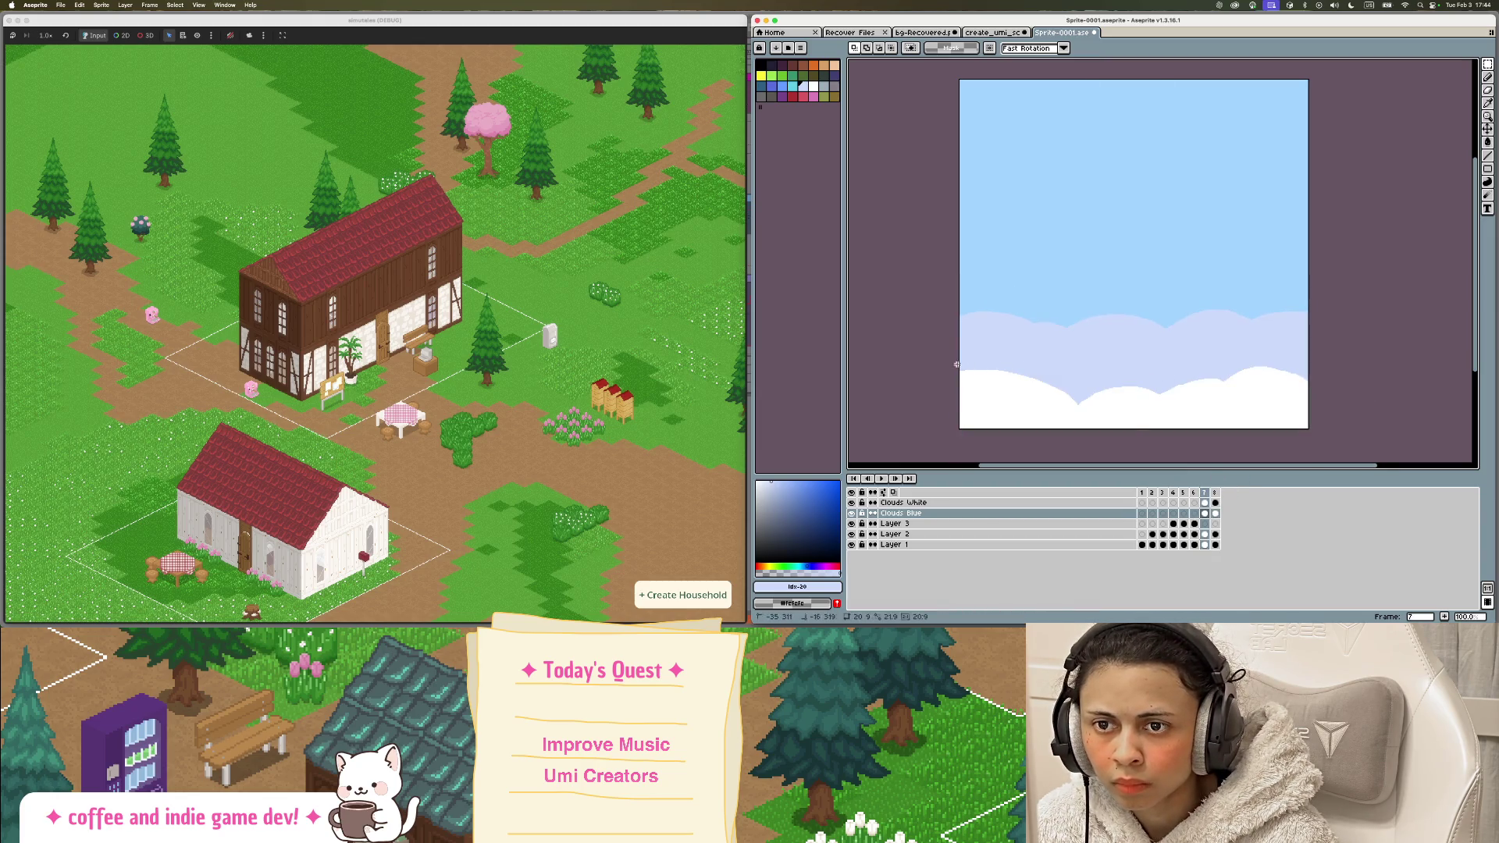
scroll(957, 364, "down", 2)
scroll(1059, 191, "up", 2)
left_click(1305, 361, "ctrl")
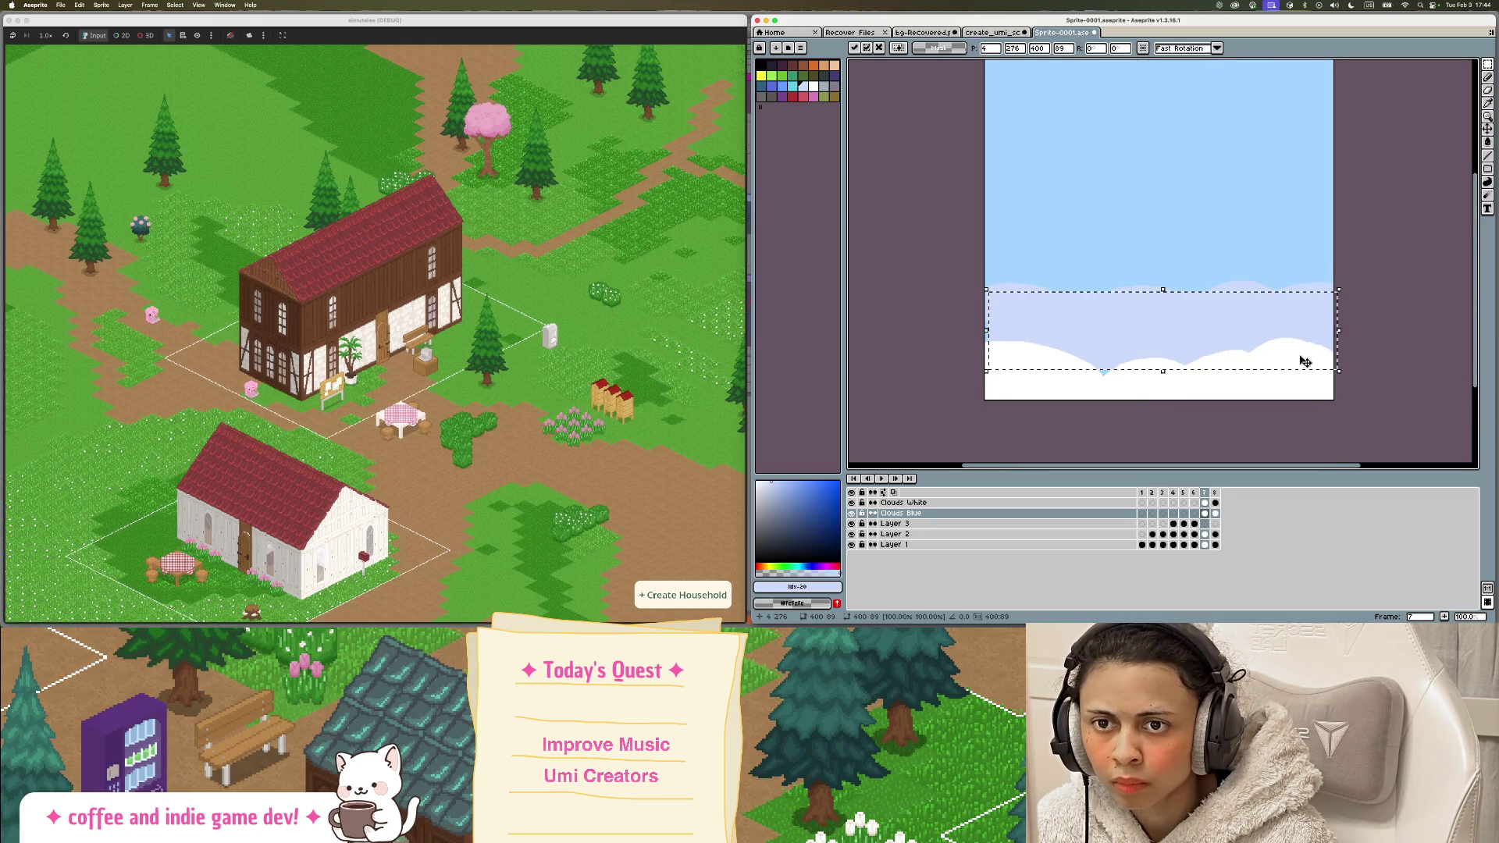
key("ctrl+d")
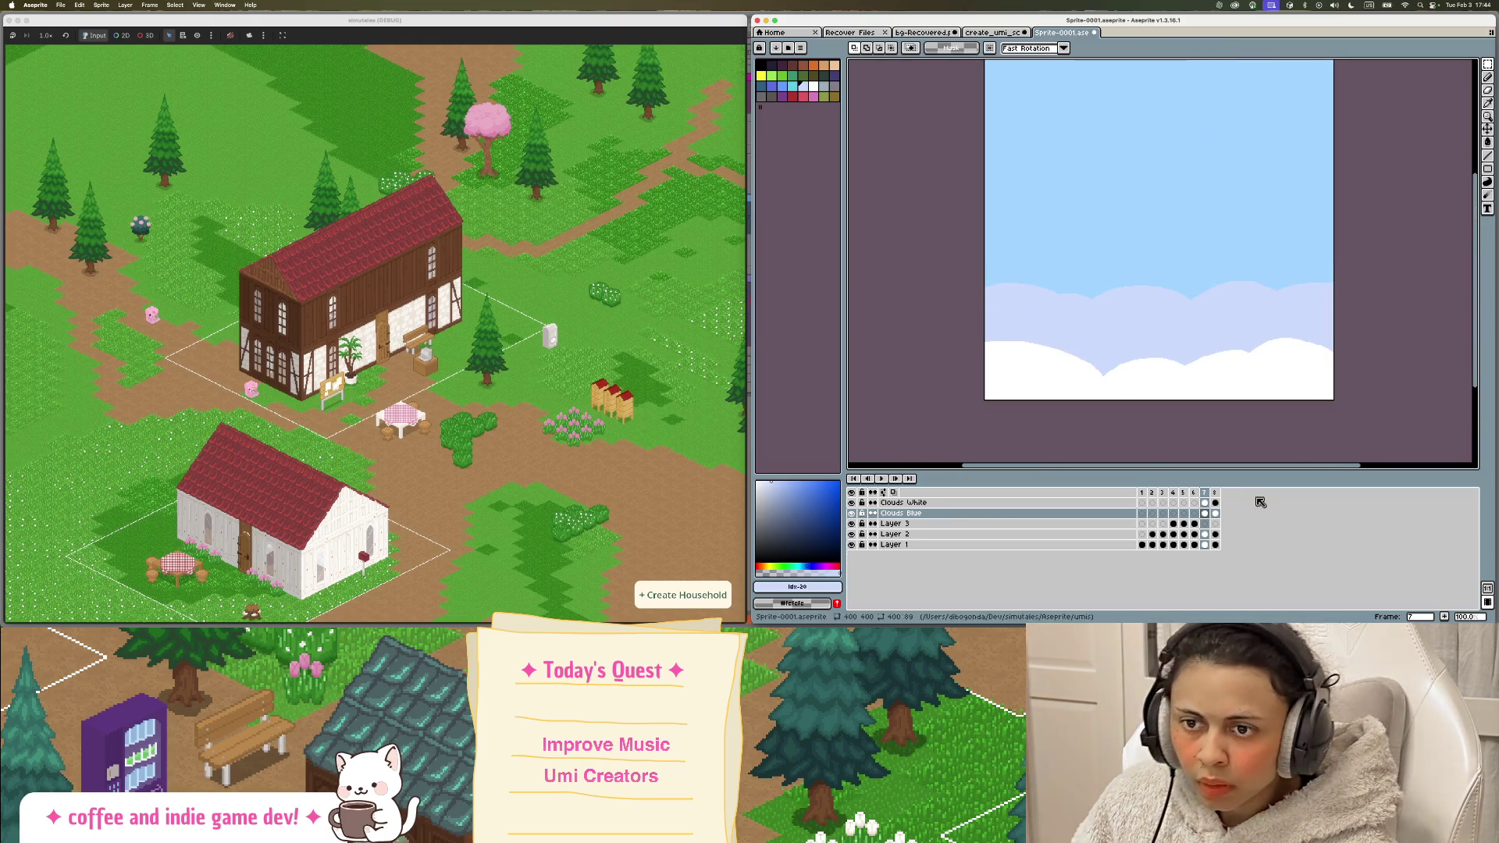
left_click(1183, 503)
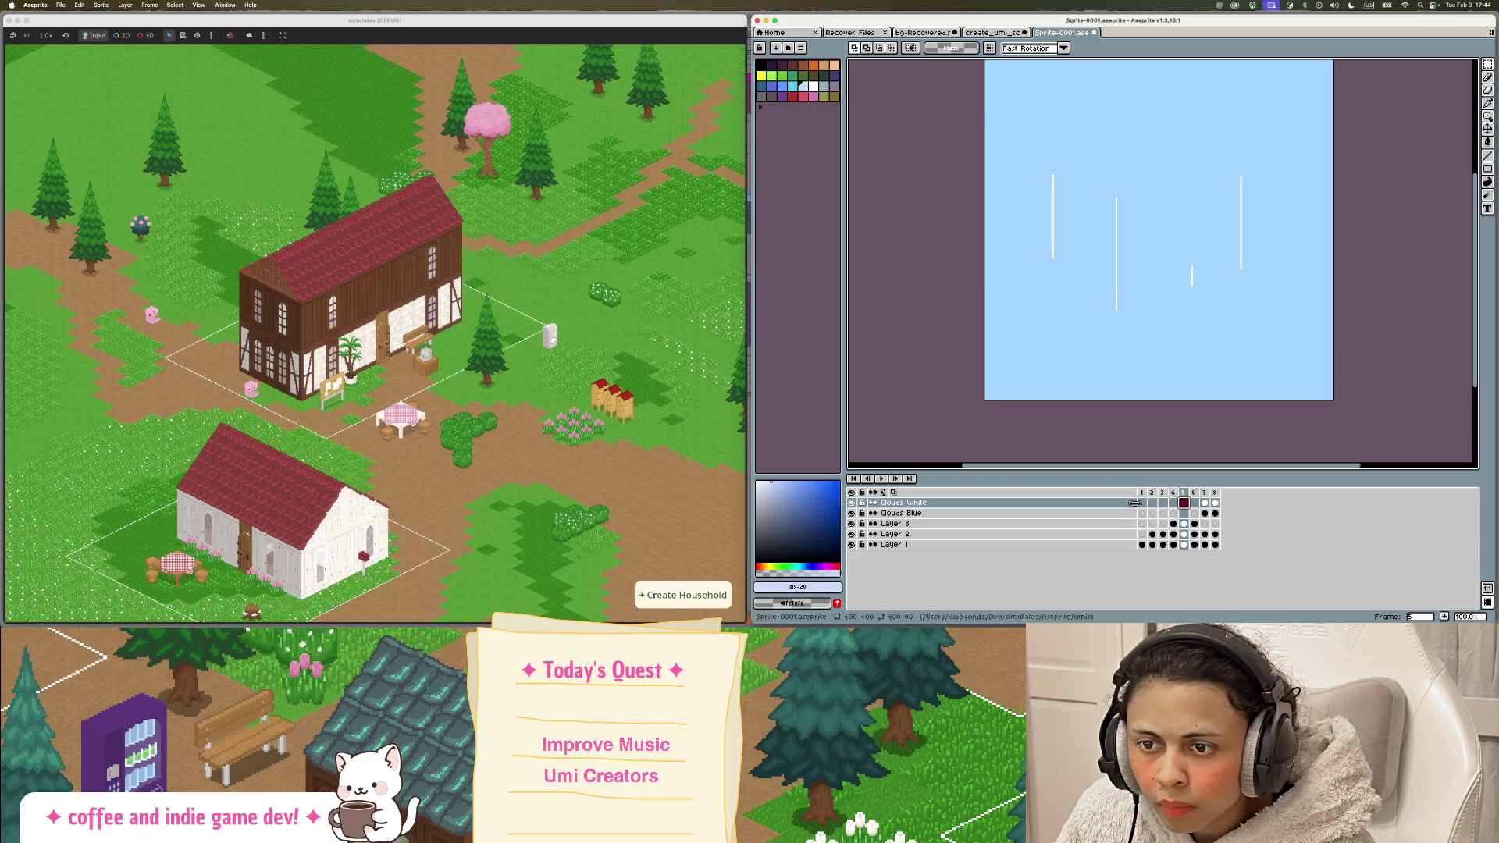
left_click(1205, 495)
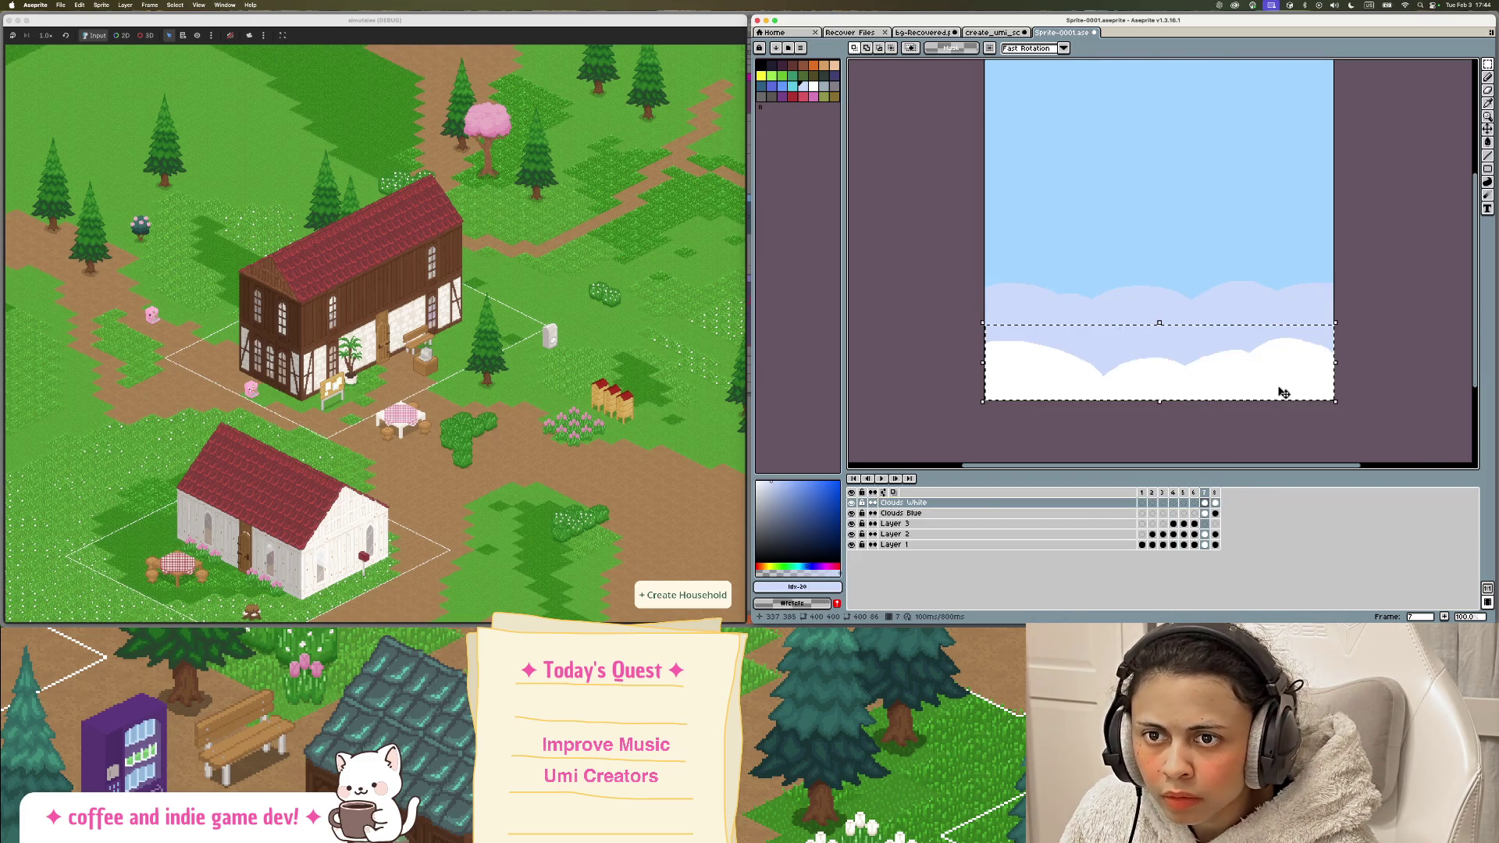
left_click_drag(1279, 391, 1284, 354)
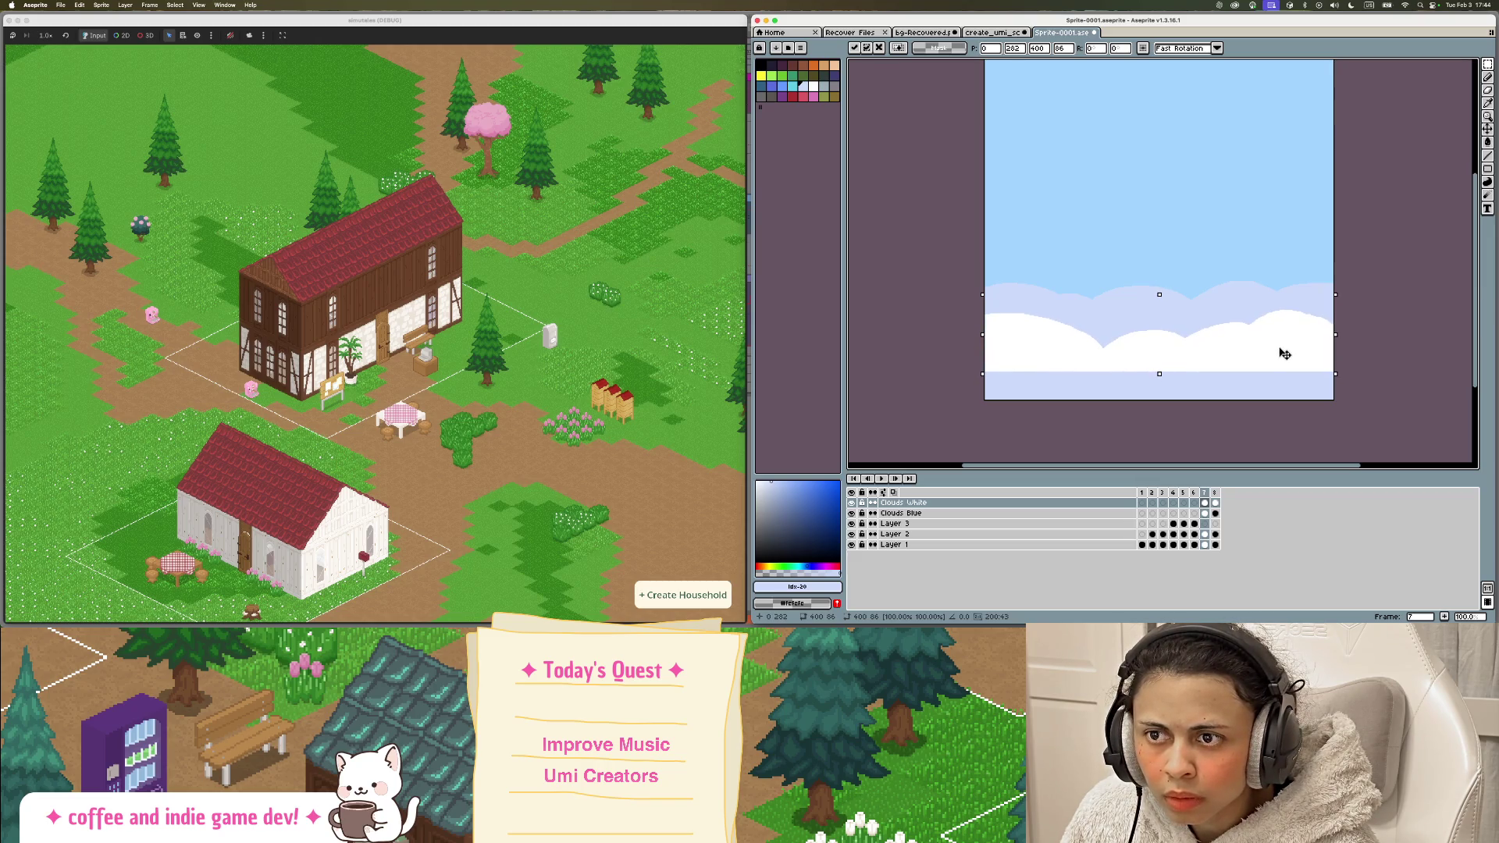
Step: Sample white from the cloud and fill the exposed bottom strip white
key("ctrl+d")
key("i")
left_click(1310, 350)
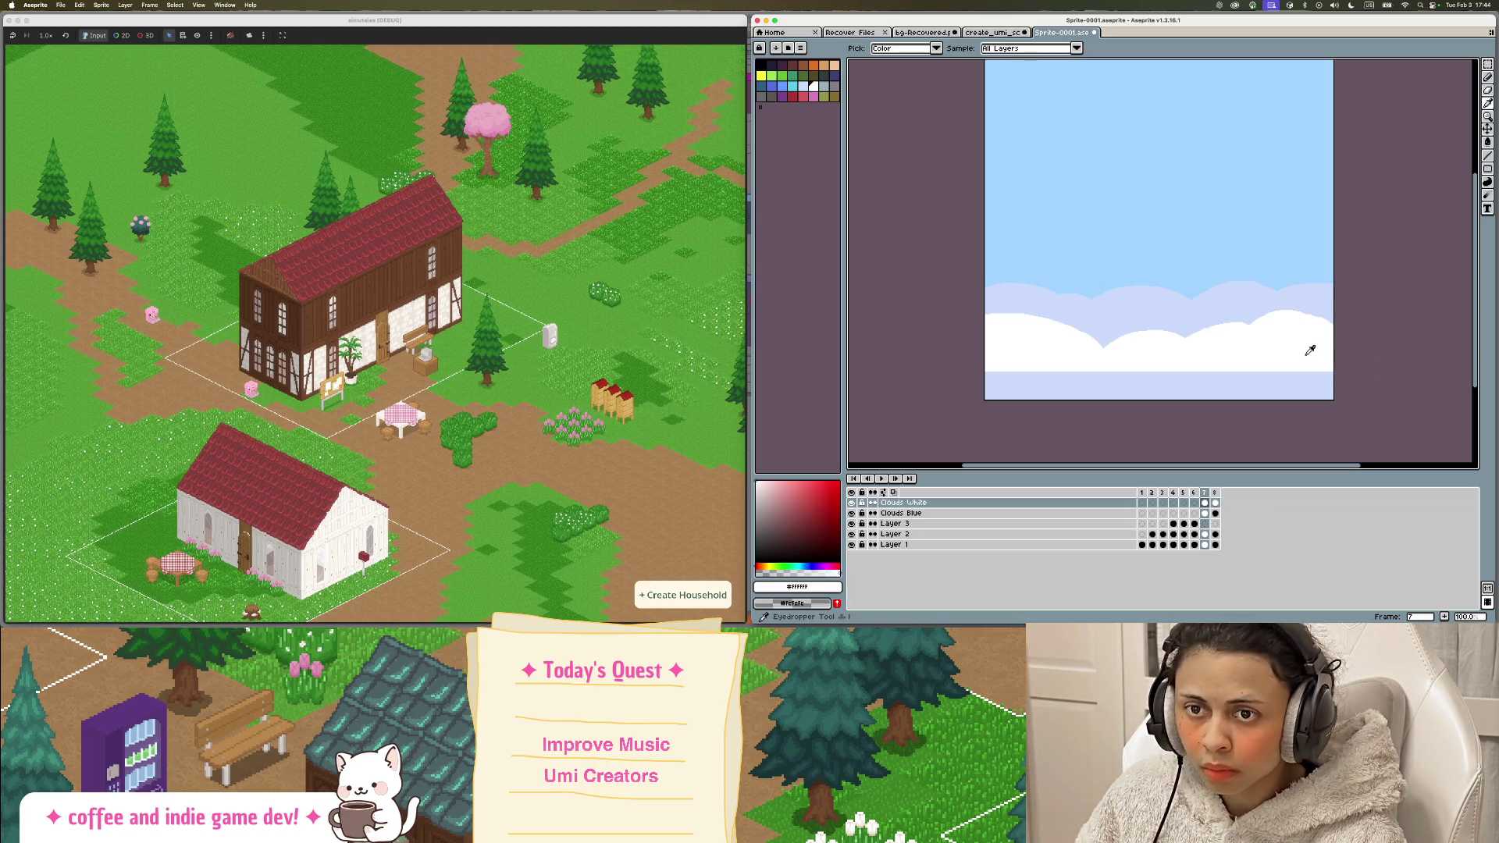
key("g")
left_click(1296, 387)
left_click(1215, 493)
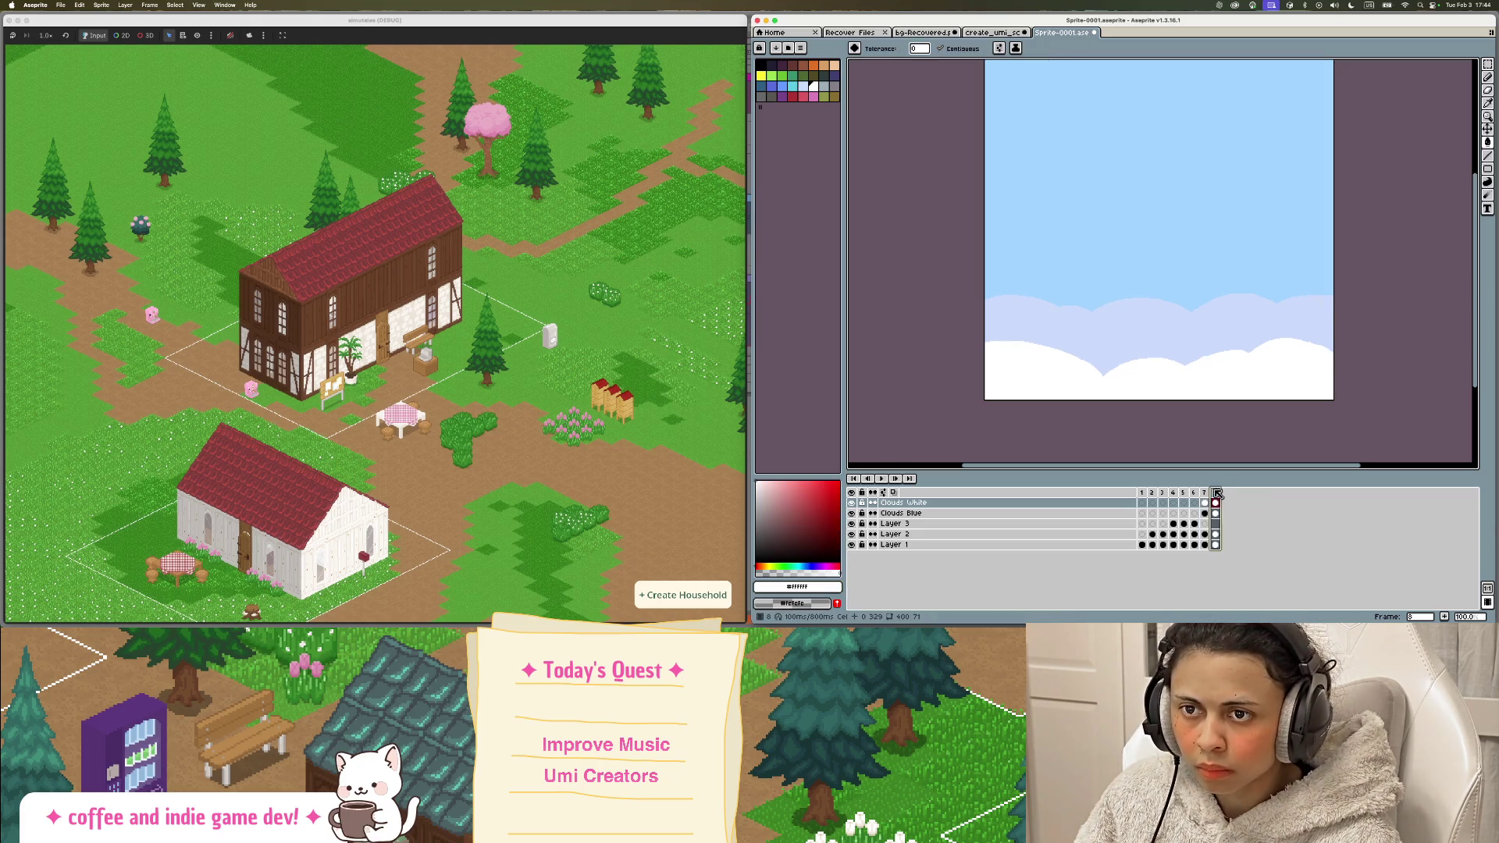
left_click(1204, 492)
left_click(1216, 493)
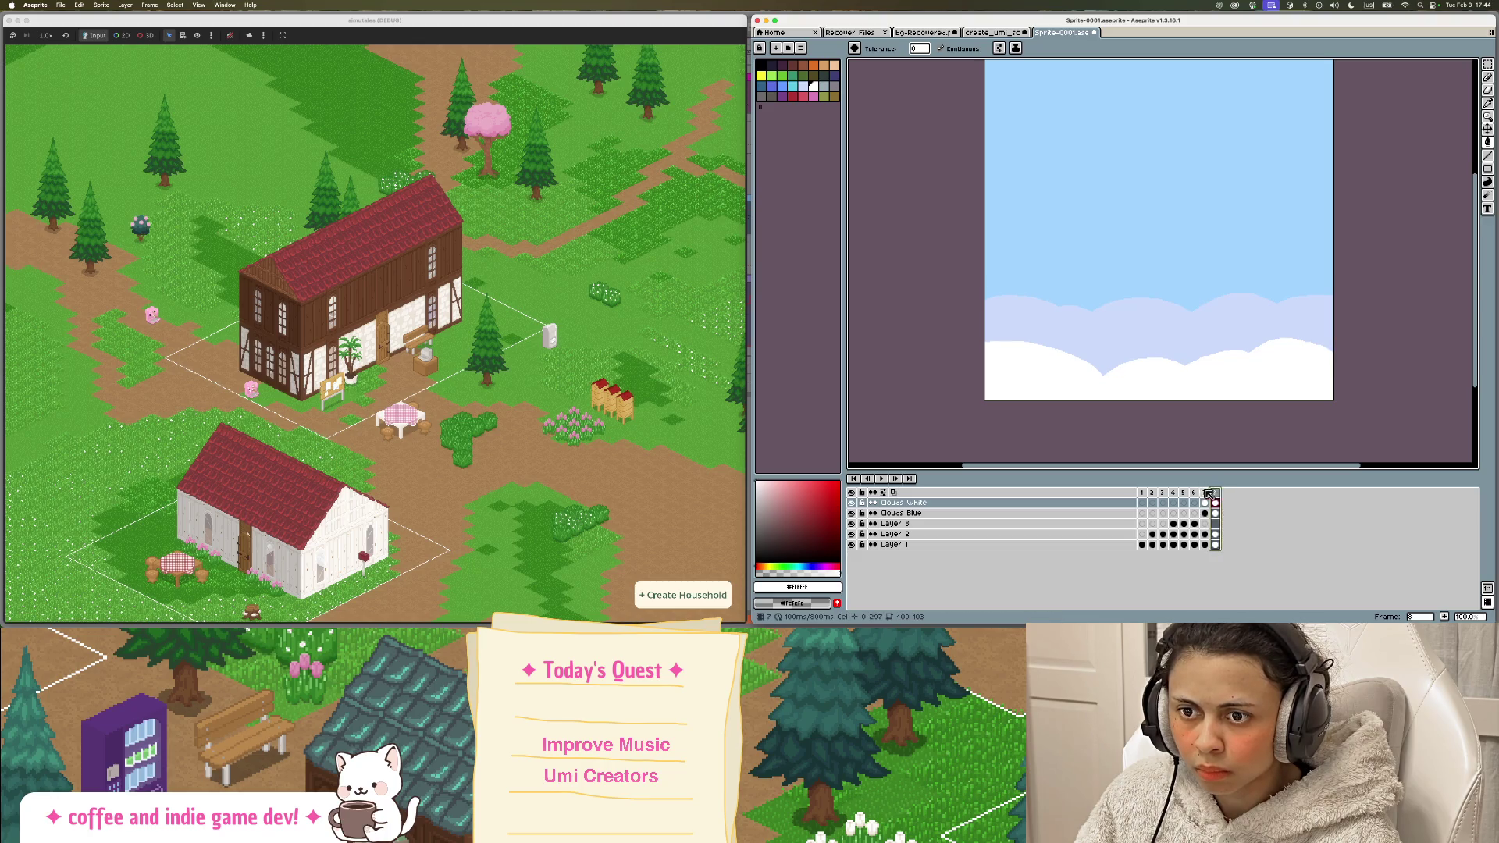
left_click(1206, 494)
left_click(1217, 493)
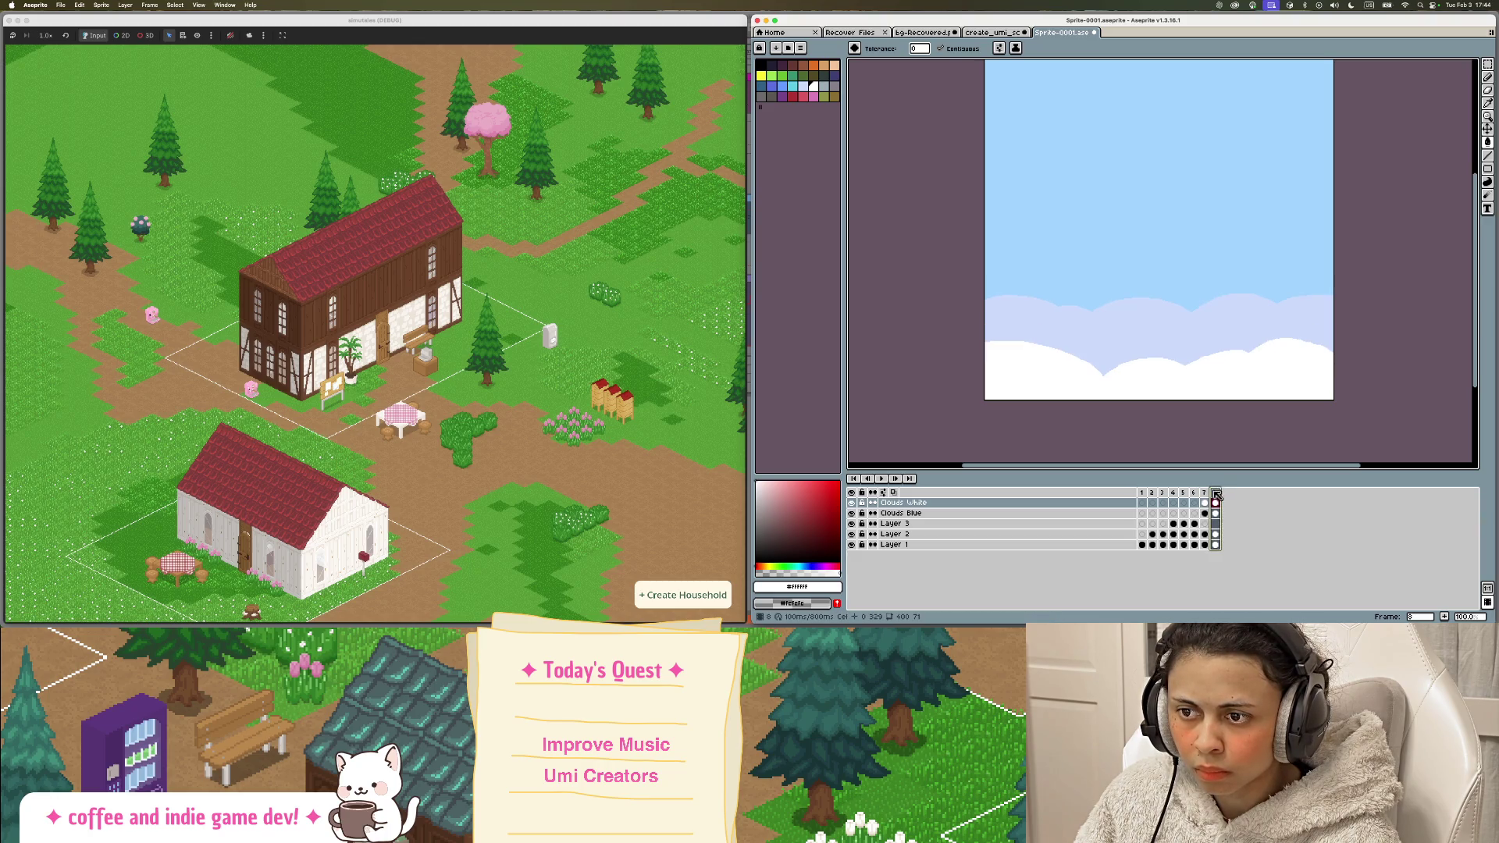
left_click(976, 513)
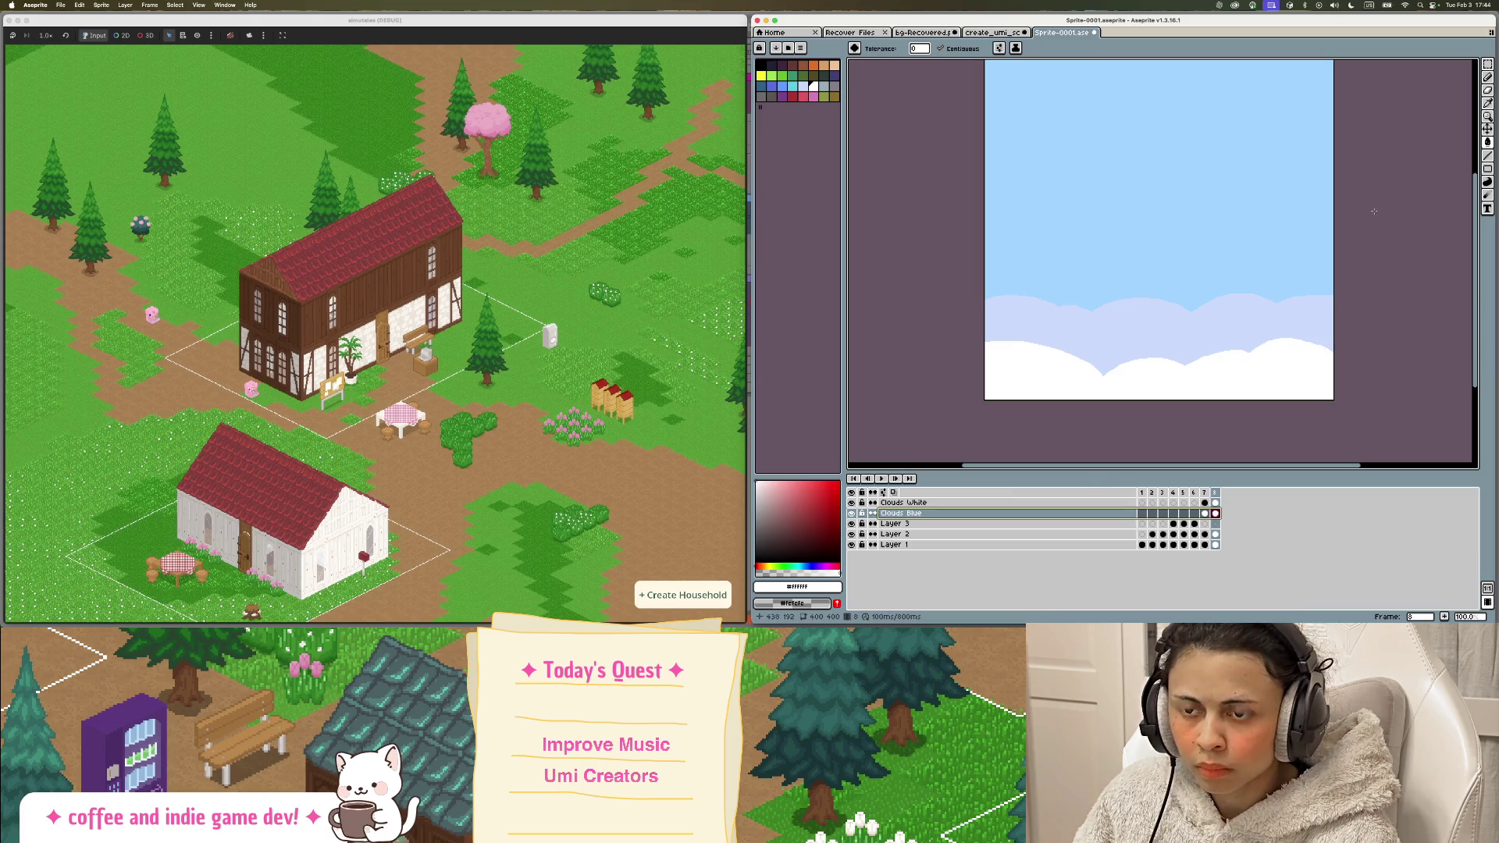
Step: Raise the frame 7 white clouds about 14 px and fill the light-blue bottom strip white
key("v")
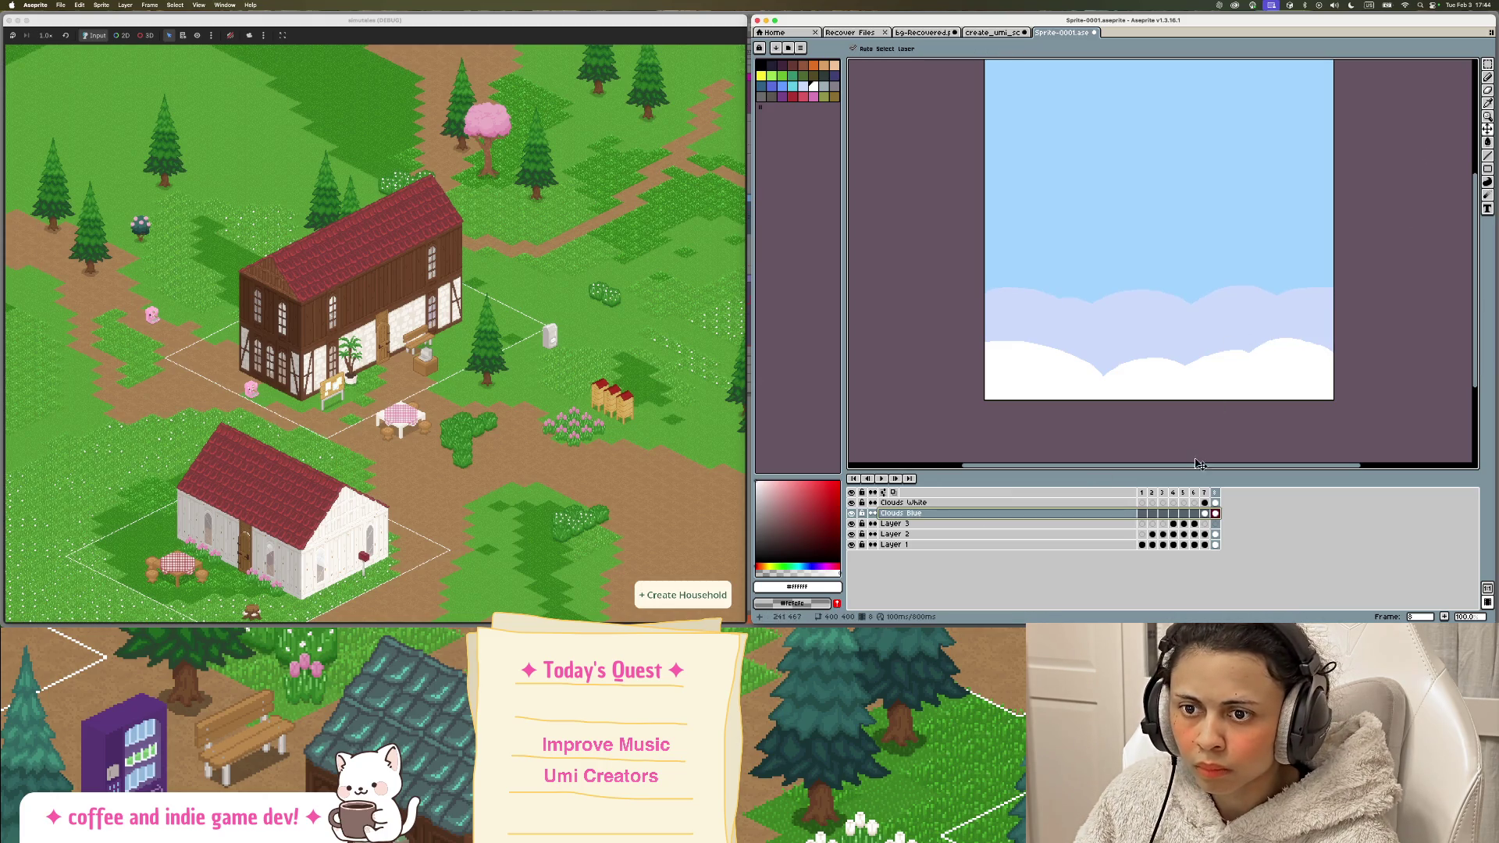
left_click(1205, 494)
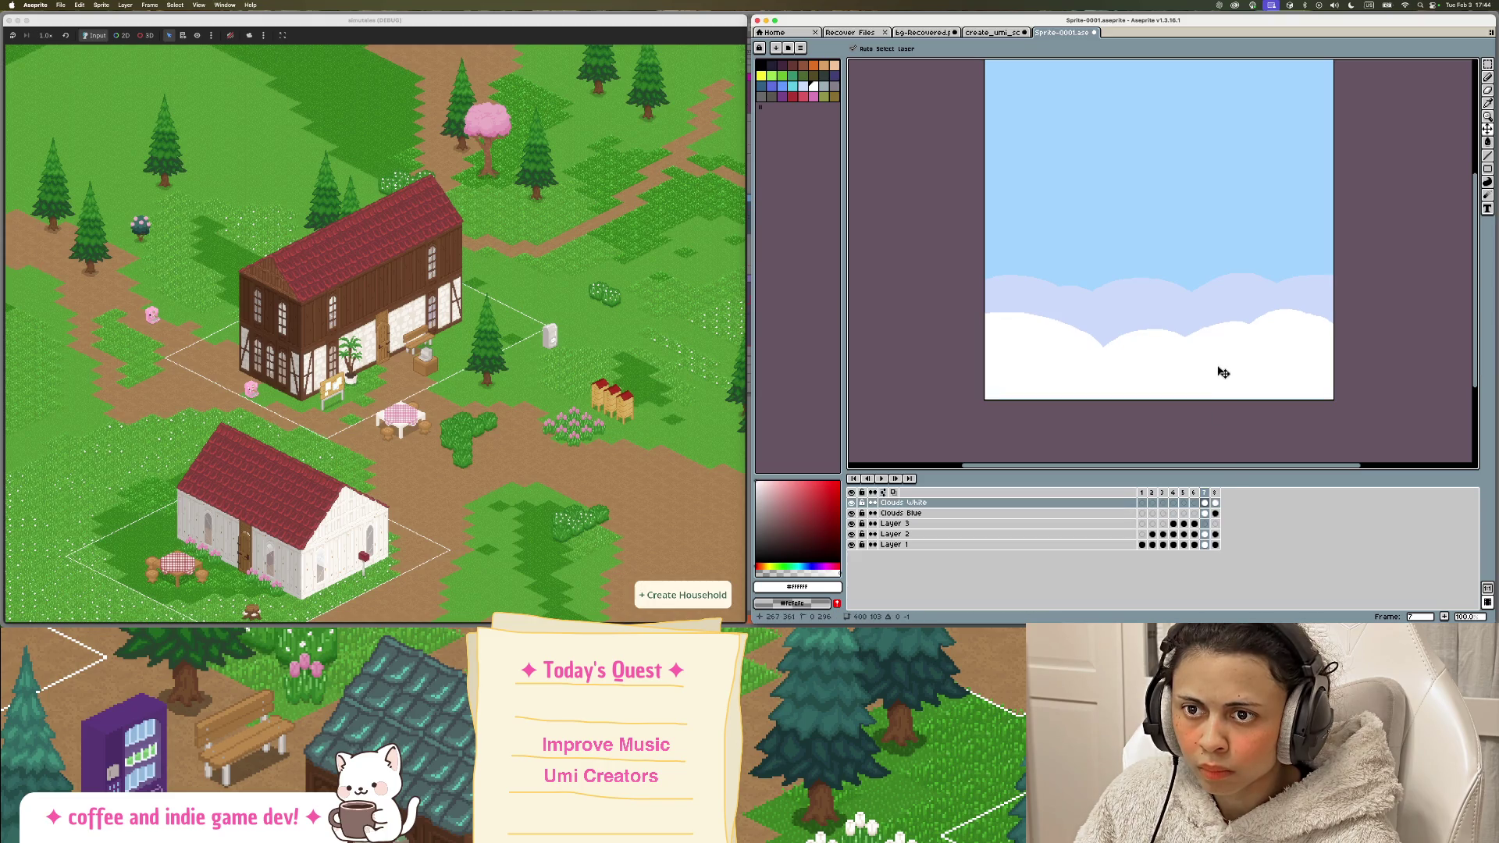
left_click_drag(1219, 372, 1222, 353)
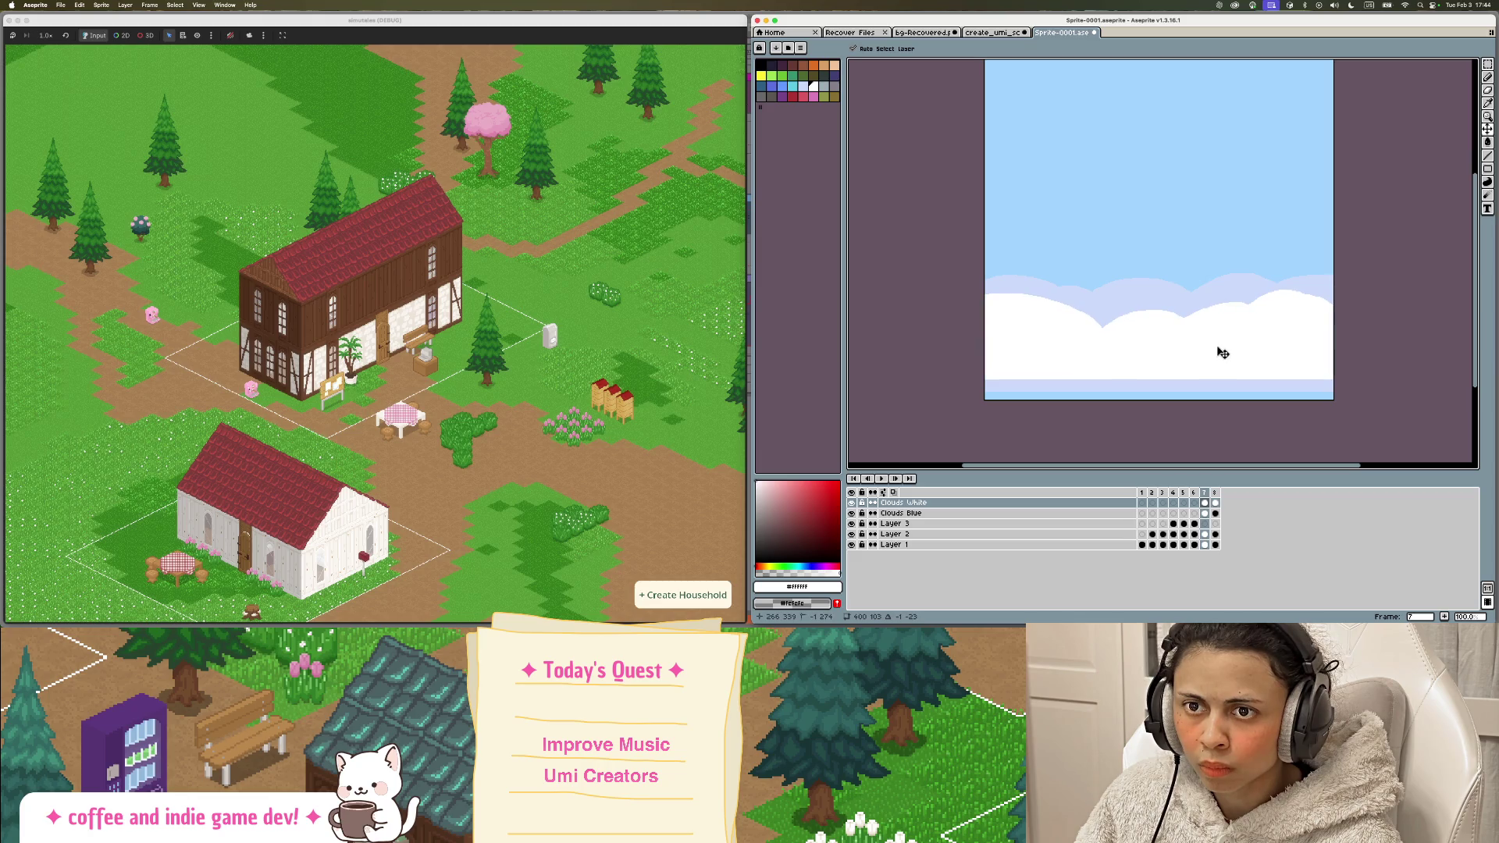
scroll(1340, 338, "up", 2)
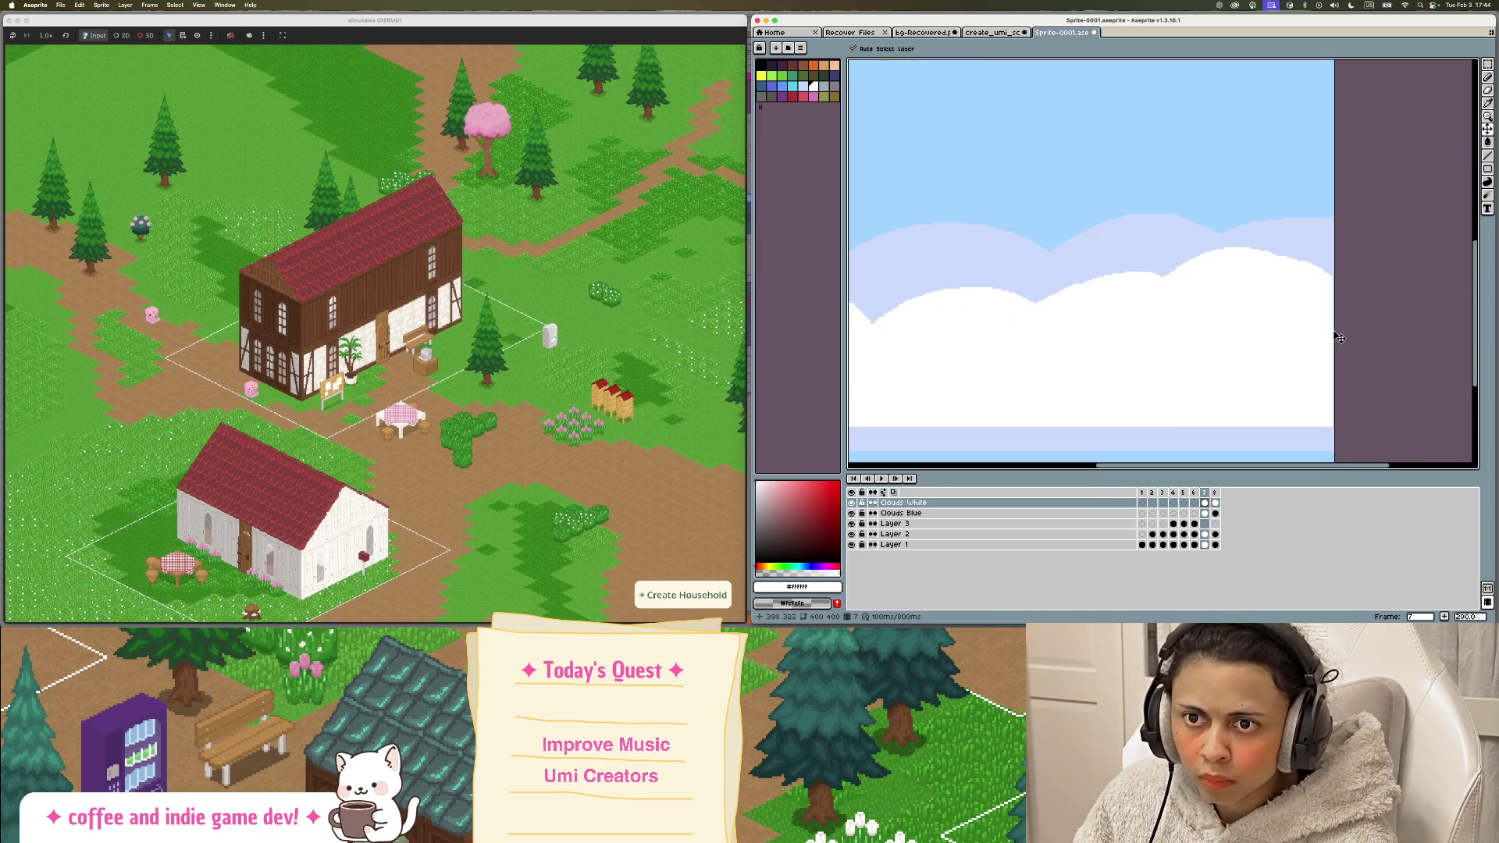
left_click_drag(1317, 339, 1318, 339)
scroll(1318, 338, "down", 2)
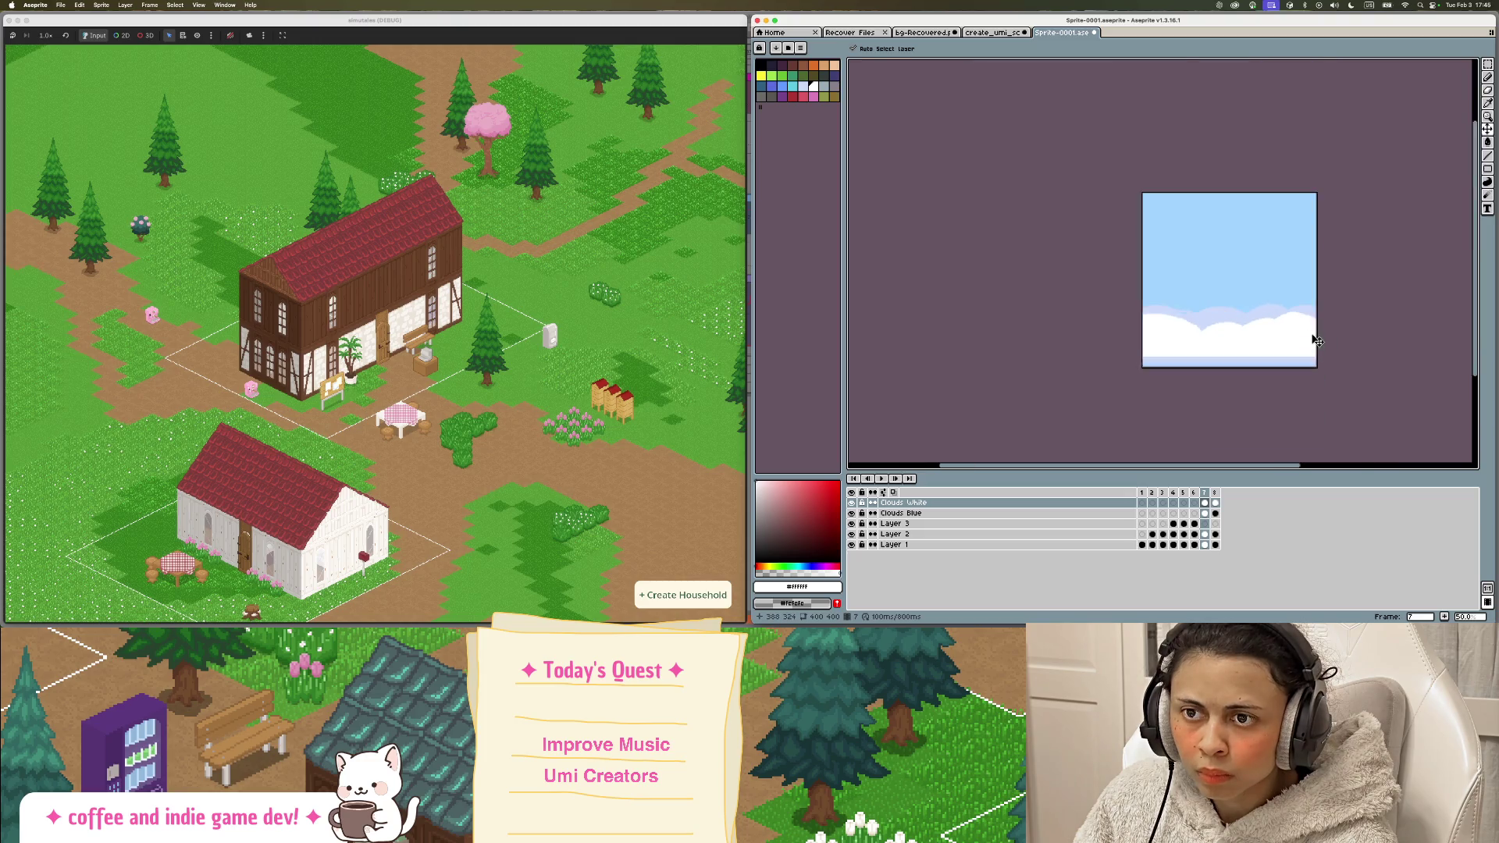
scroll(1312, 334, "up", 1)
key("i")
left_click(1251, 388)
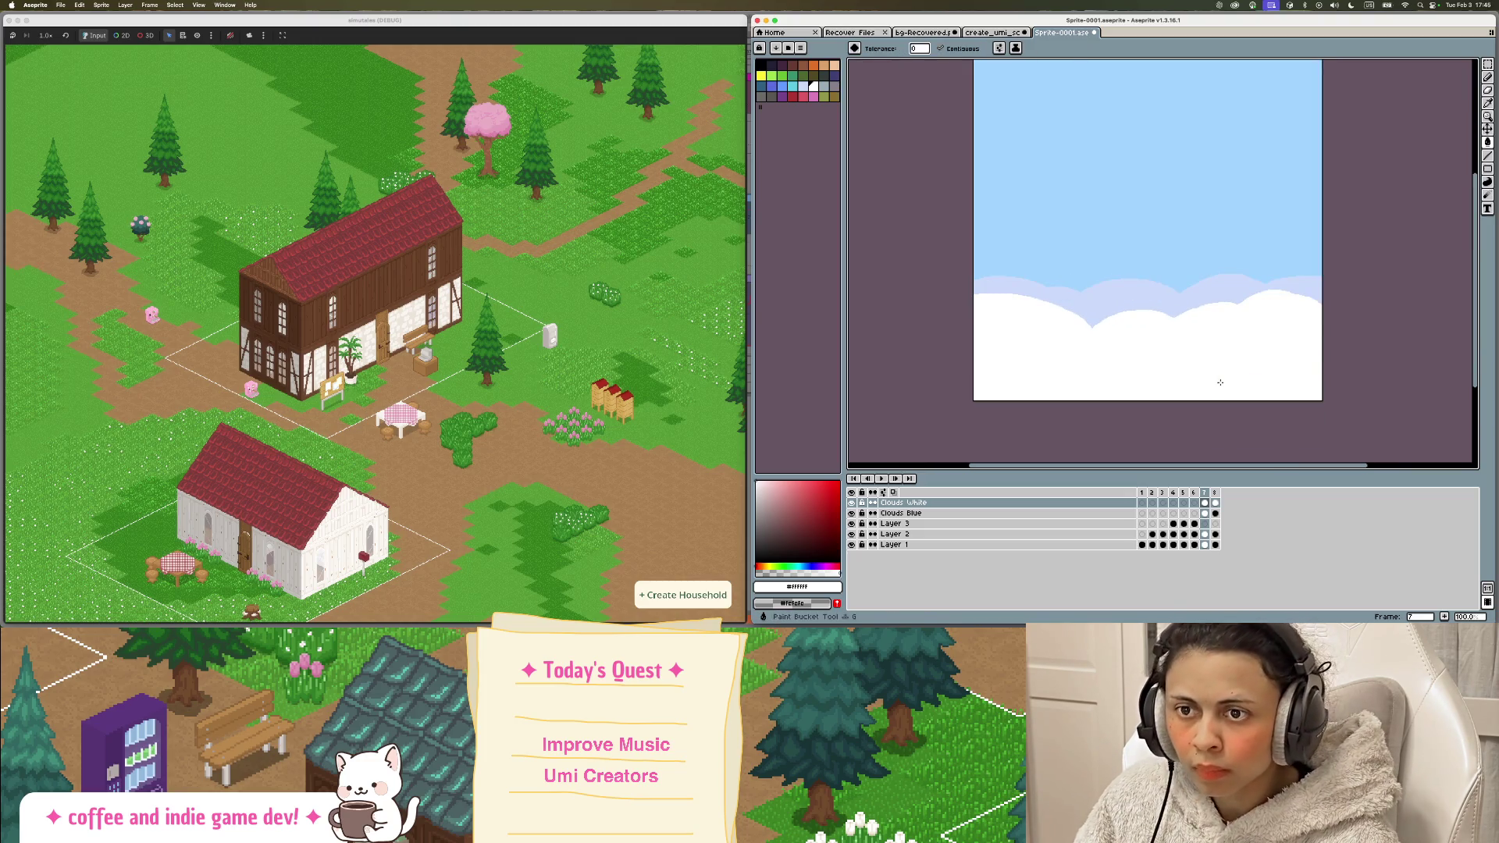
left_click(1216, 493)
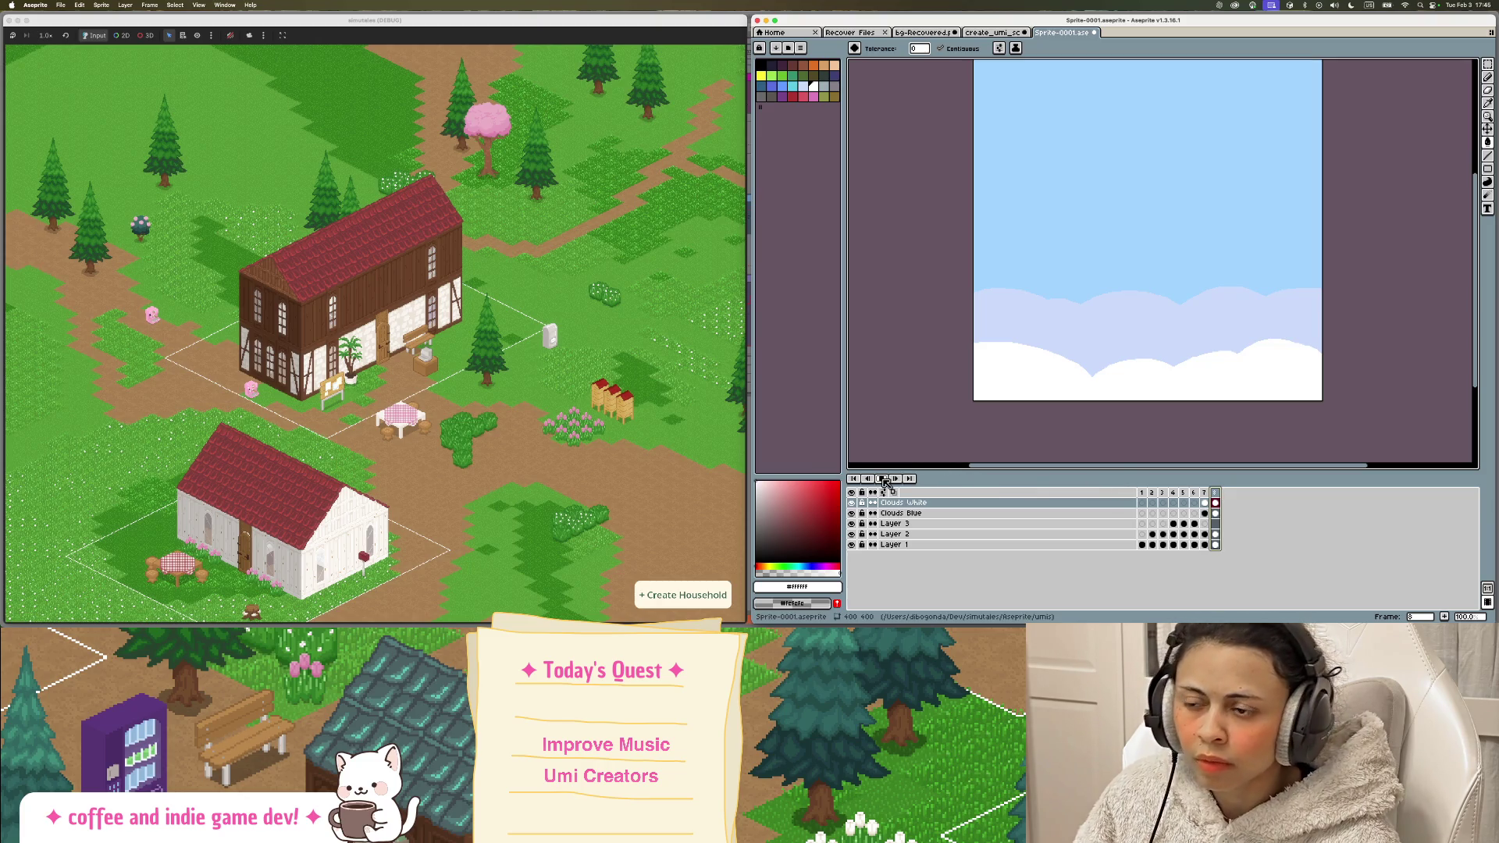
Step: Play the animation and review frames 6 to 8
left_click(882, 478)
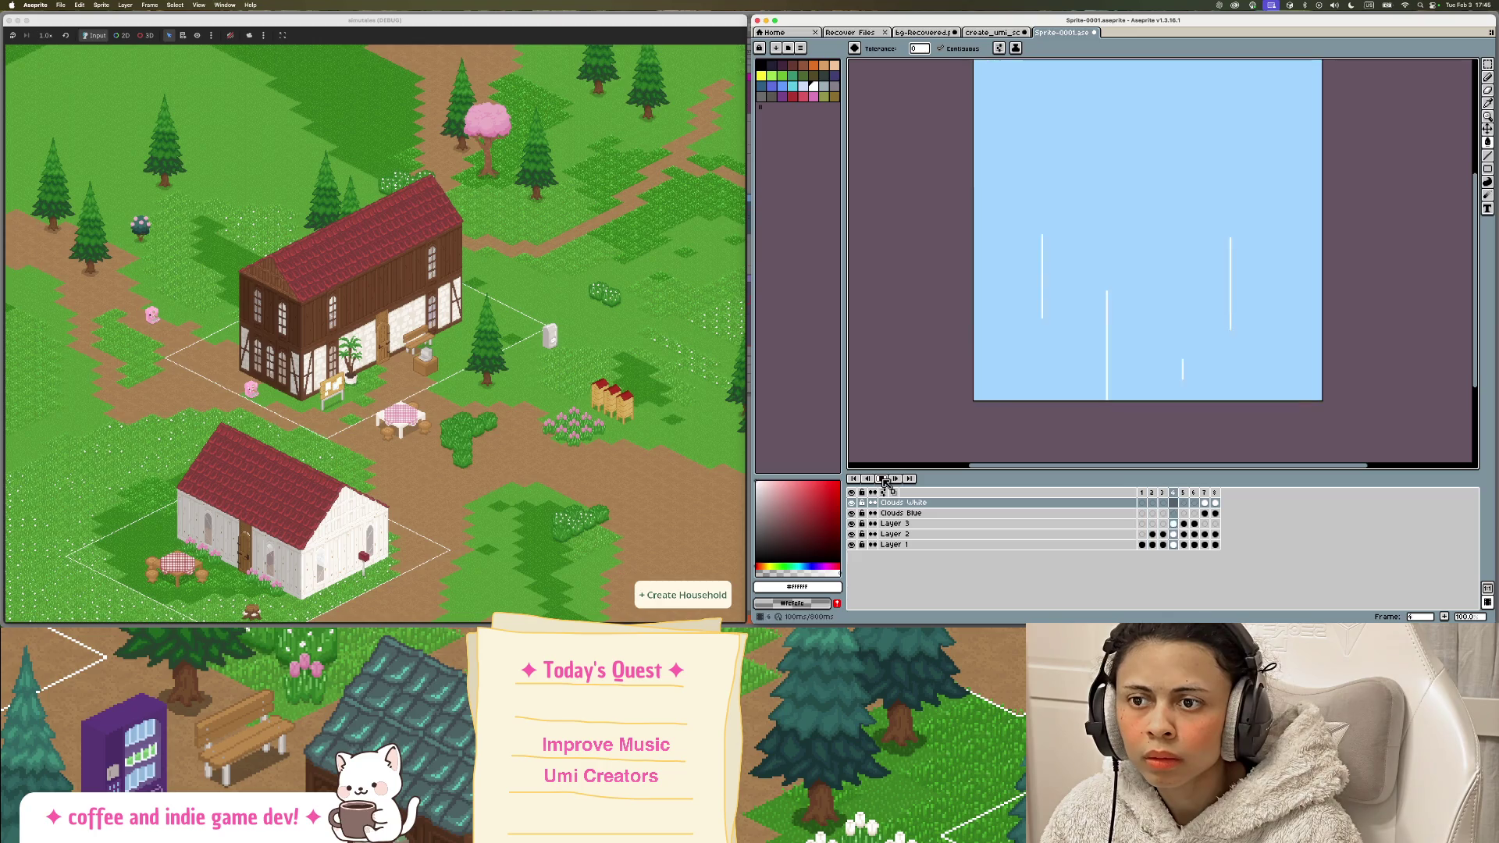
left_click(883, 481)
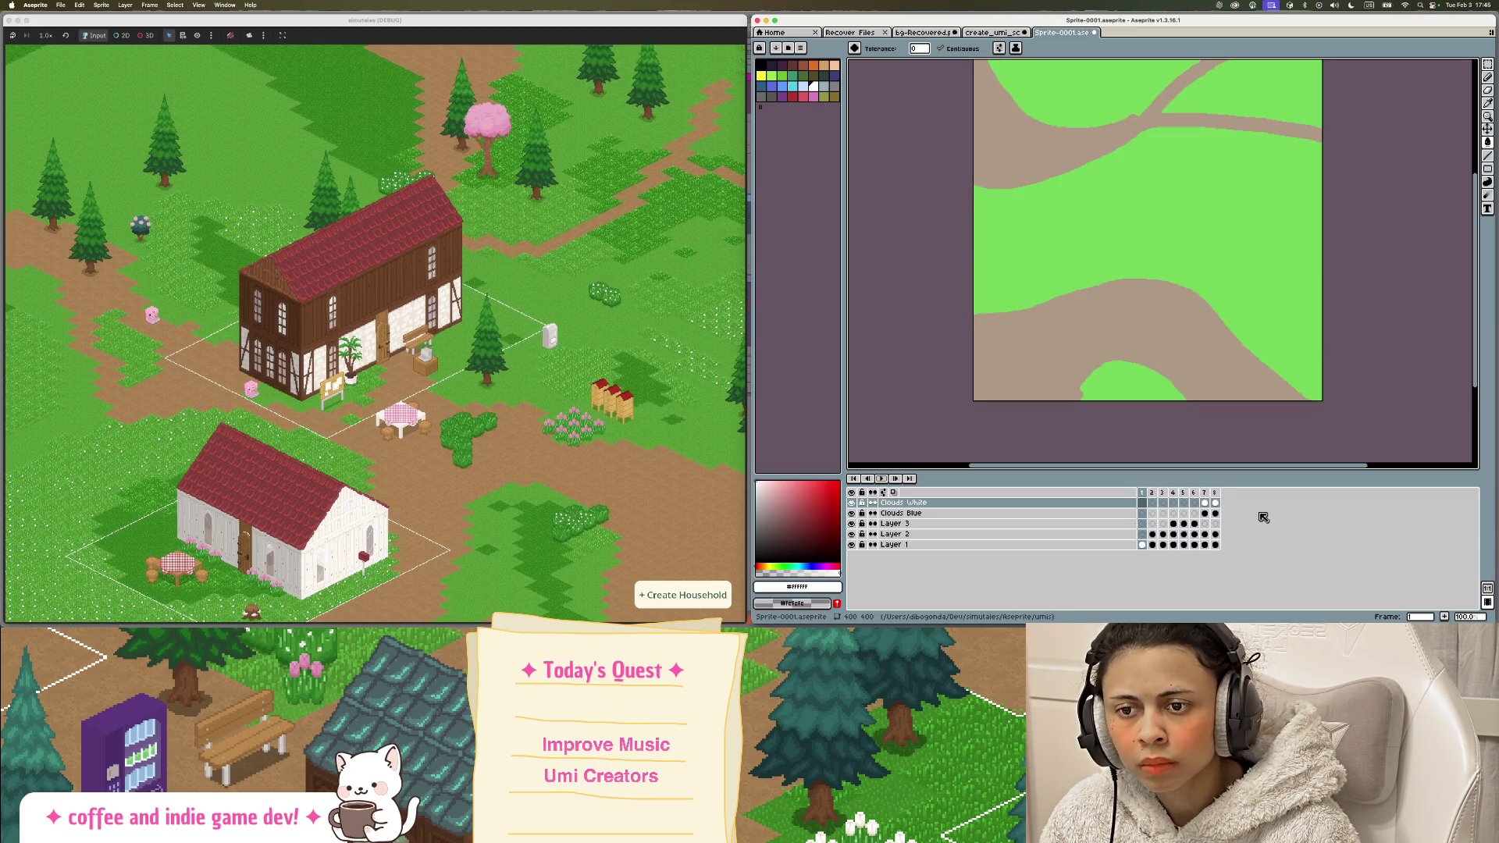
left_click(1207, 495)
left_click(1217, 493)
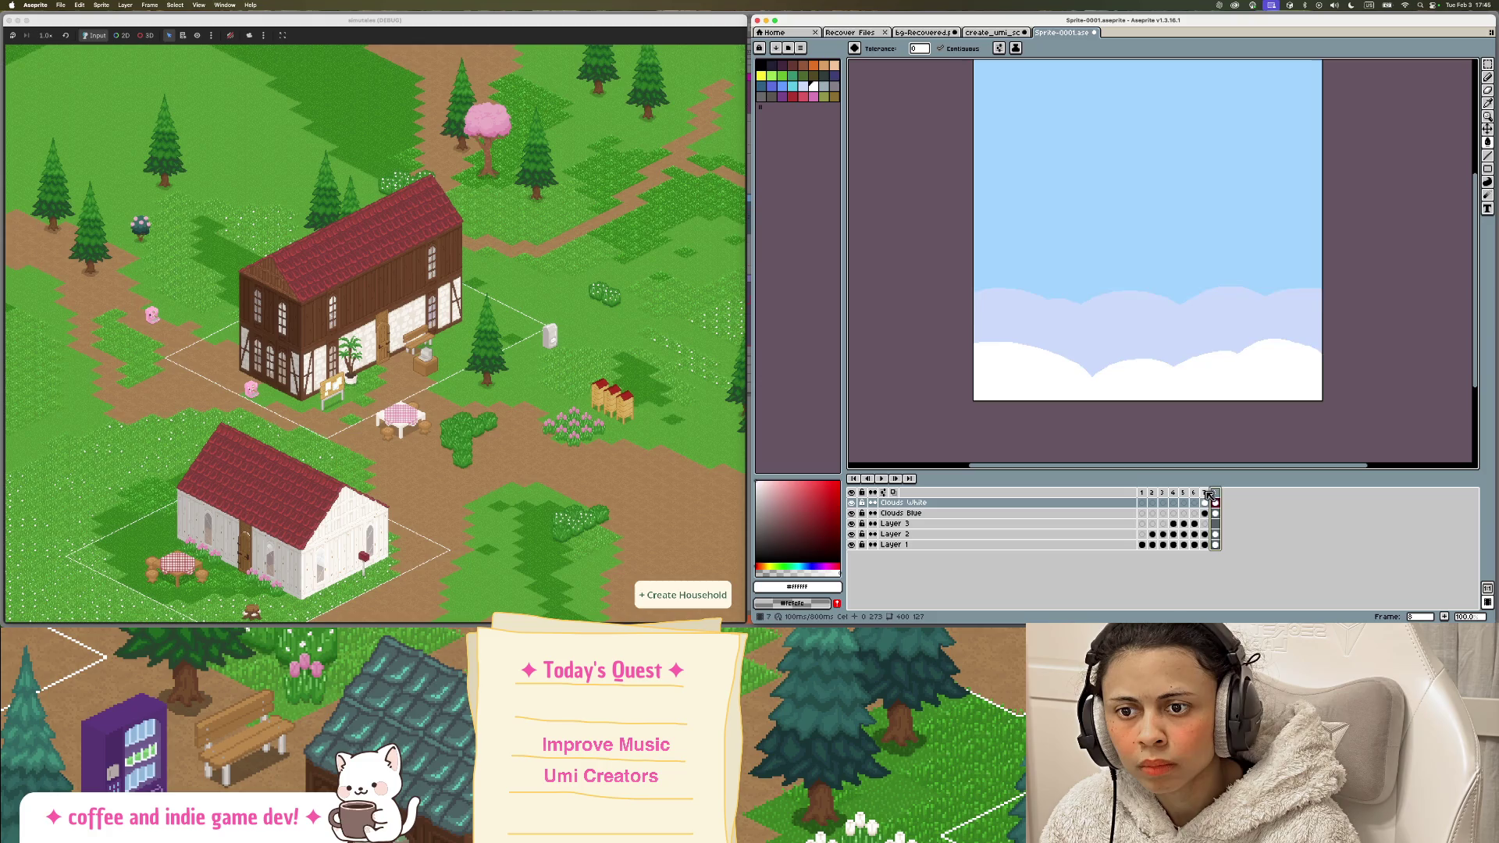
left_click(1195, 492)
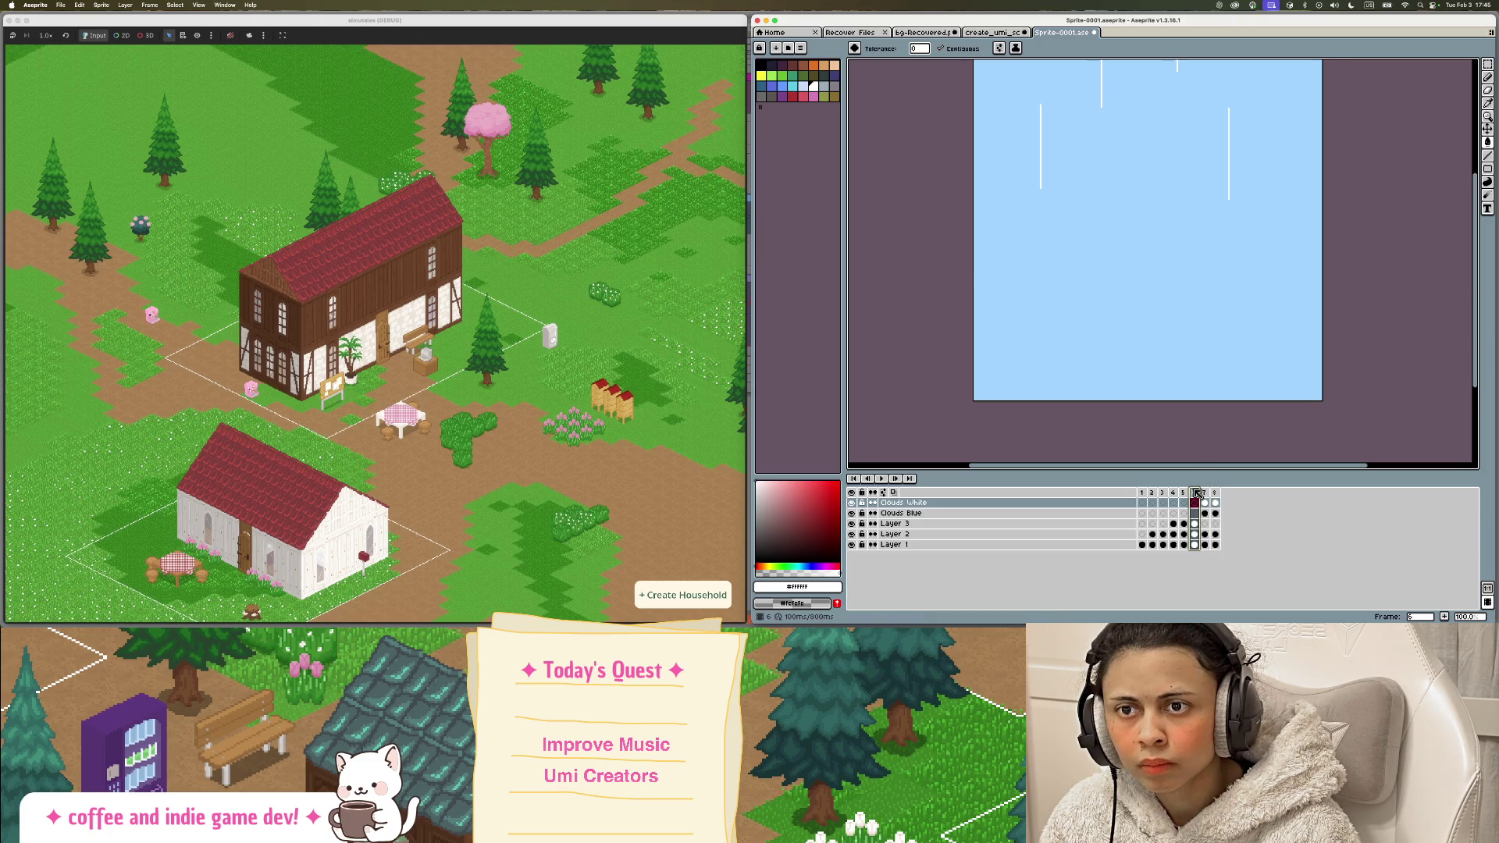
Step: Insert a new frame after frame 6 and fill its sky with a paler blue
right_click(1196, 494)
left_click(1275, 510)
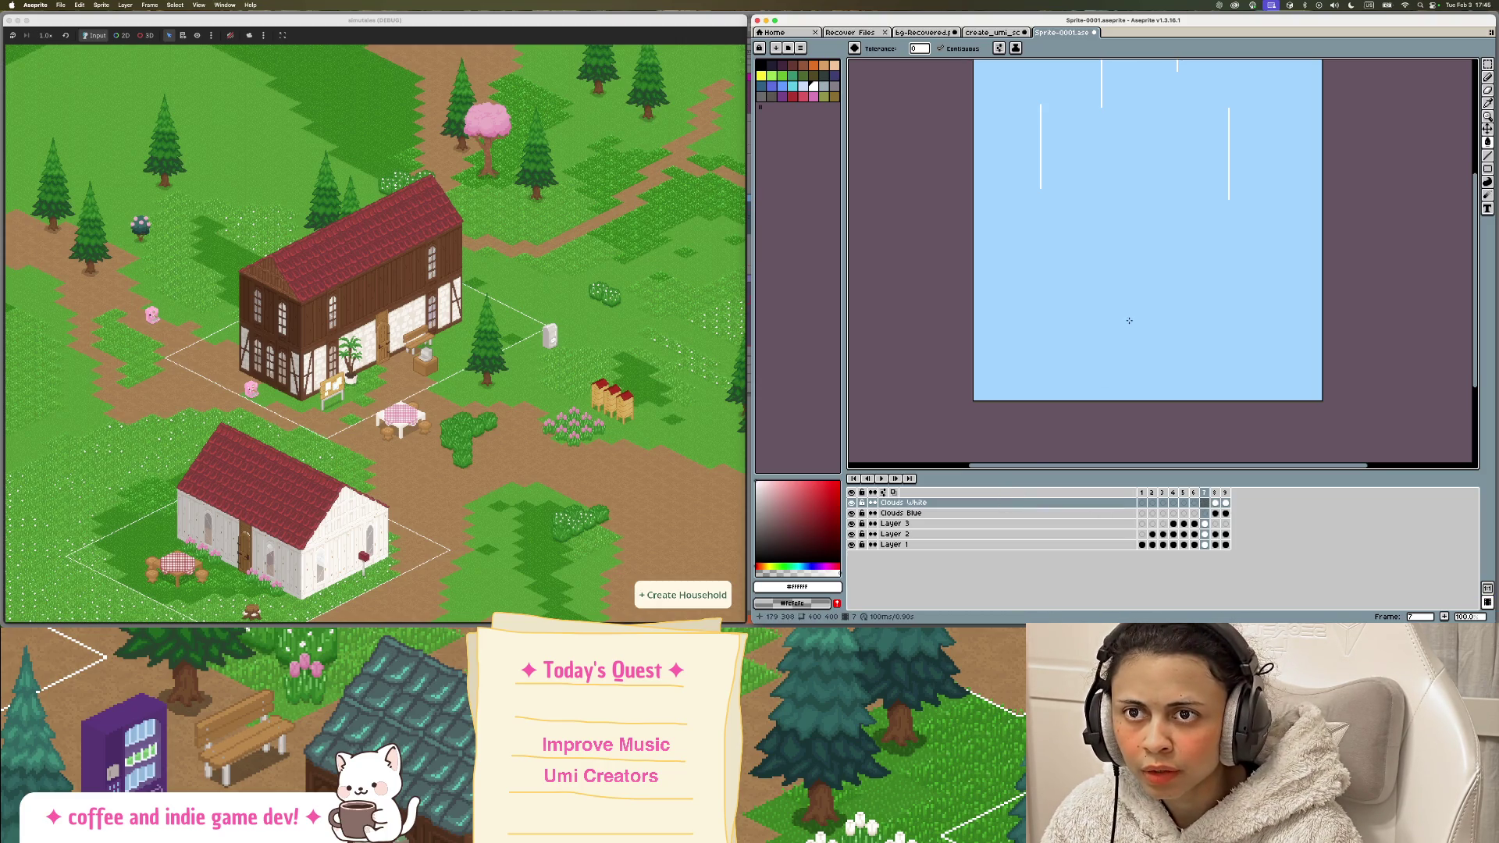
scroll(1129, 320, "up", 2)
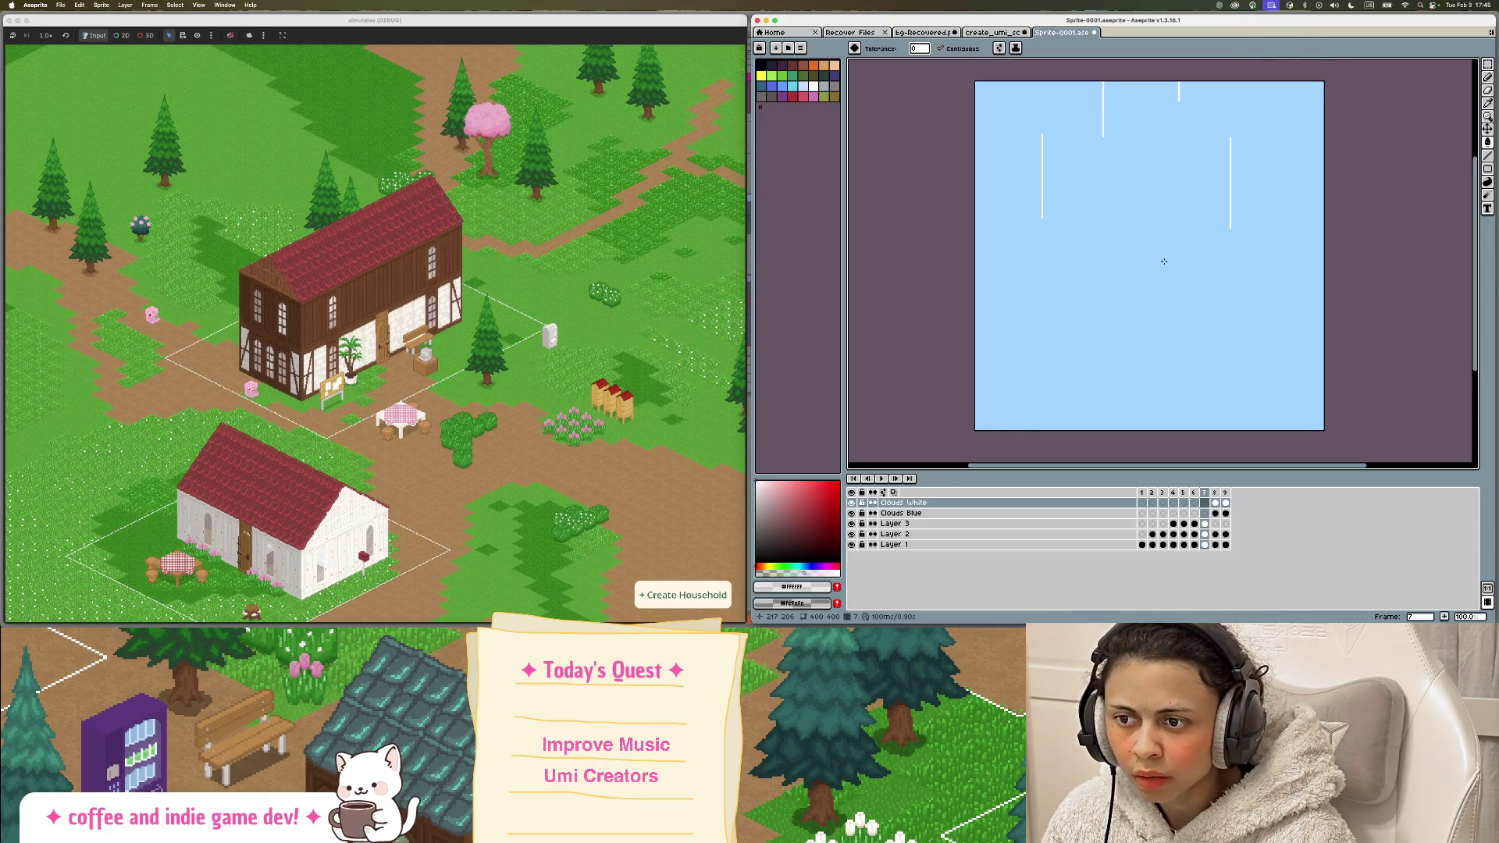
left_click(1162, 263)
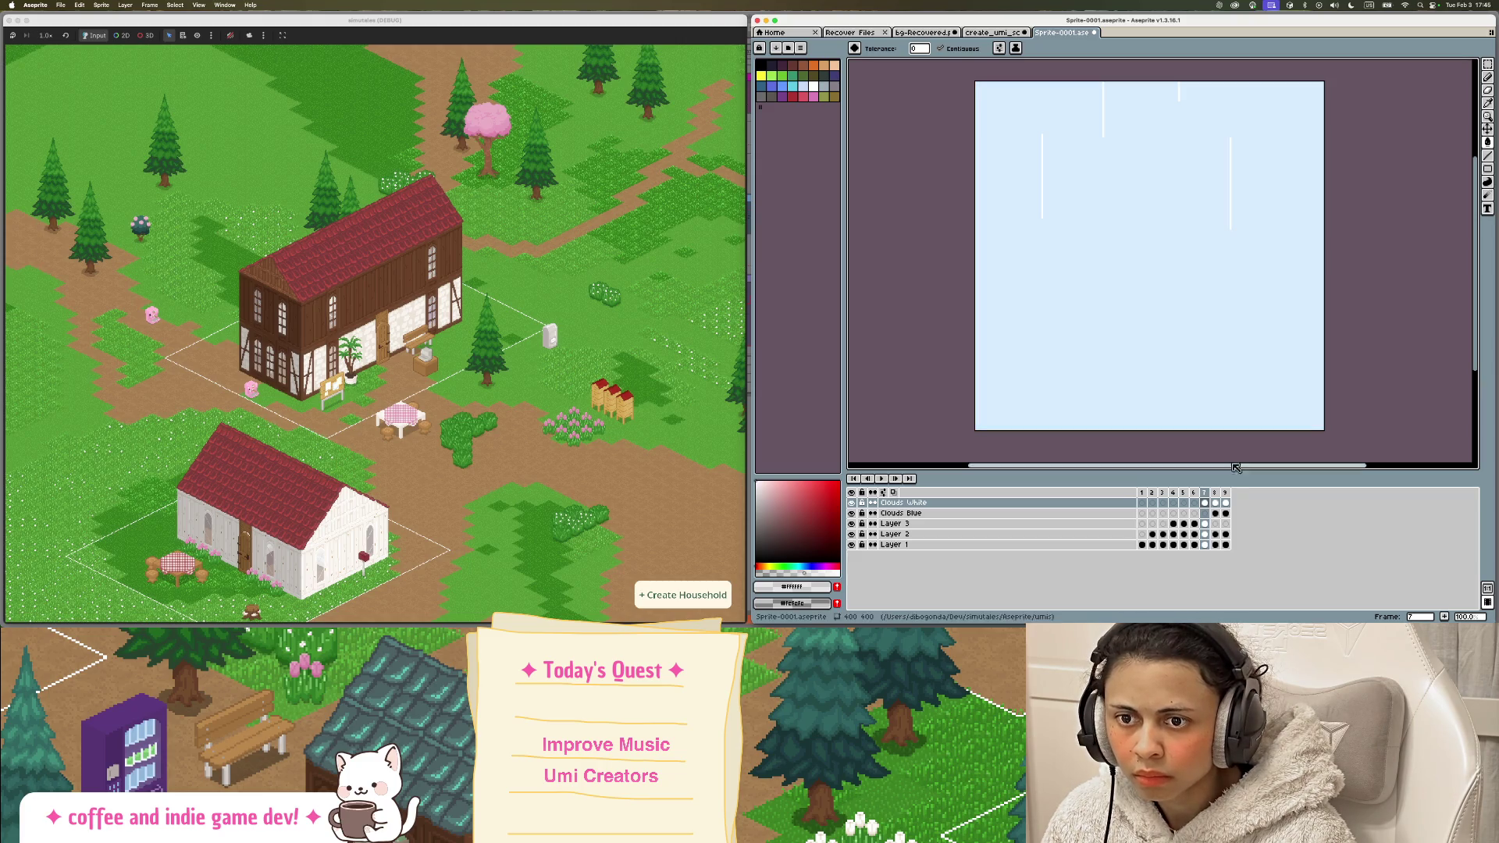
Step: Redo the paler-blue sky fill and add a new frame 8 filled solid white
right_click(1204, 493)
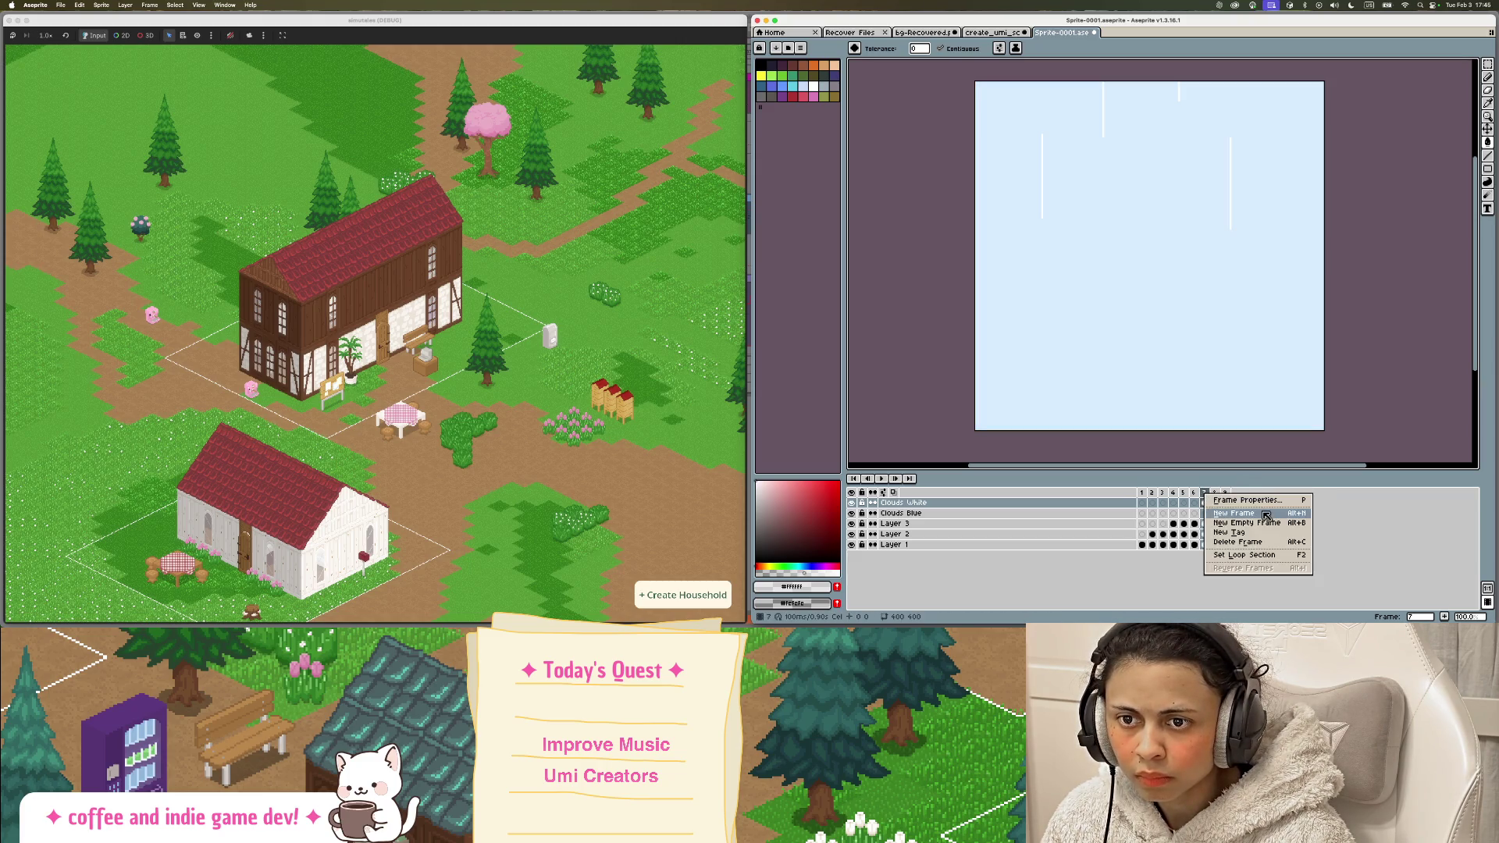
left_click(1265, 514)
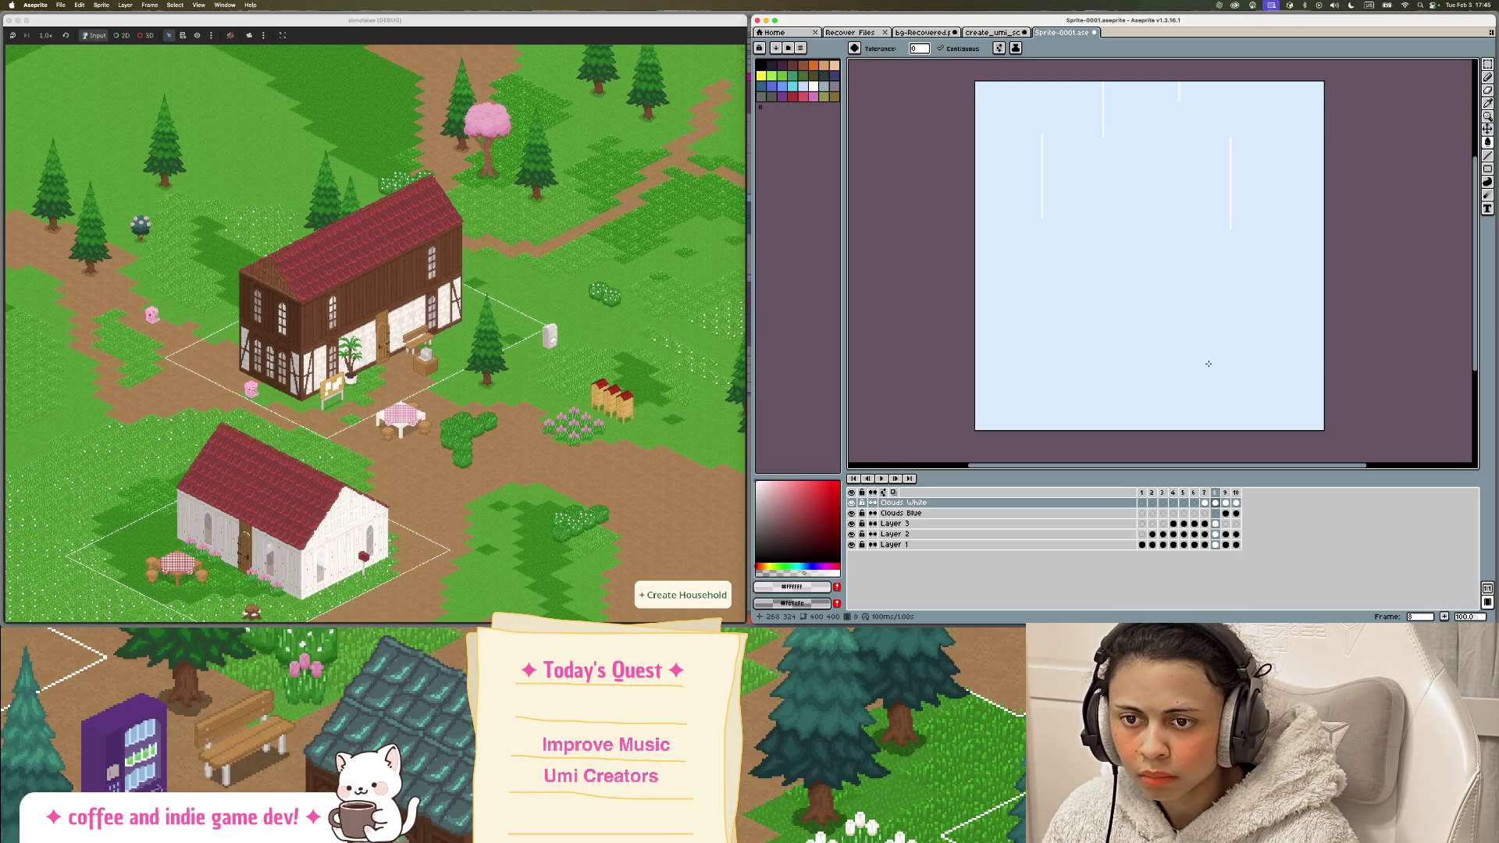
key("super+z")
key("super+z")
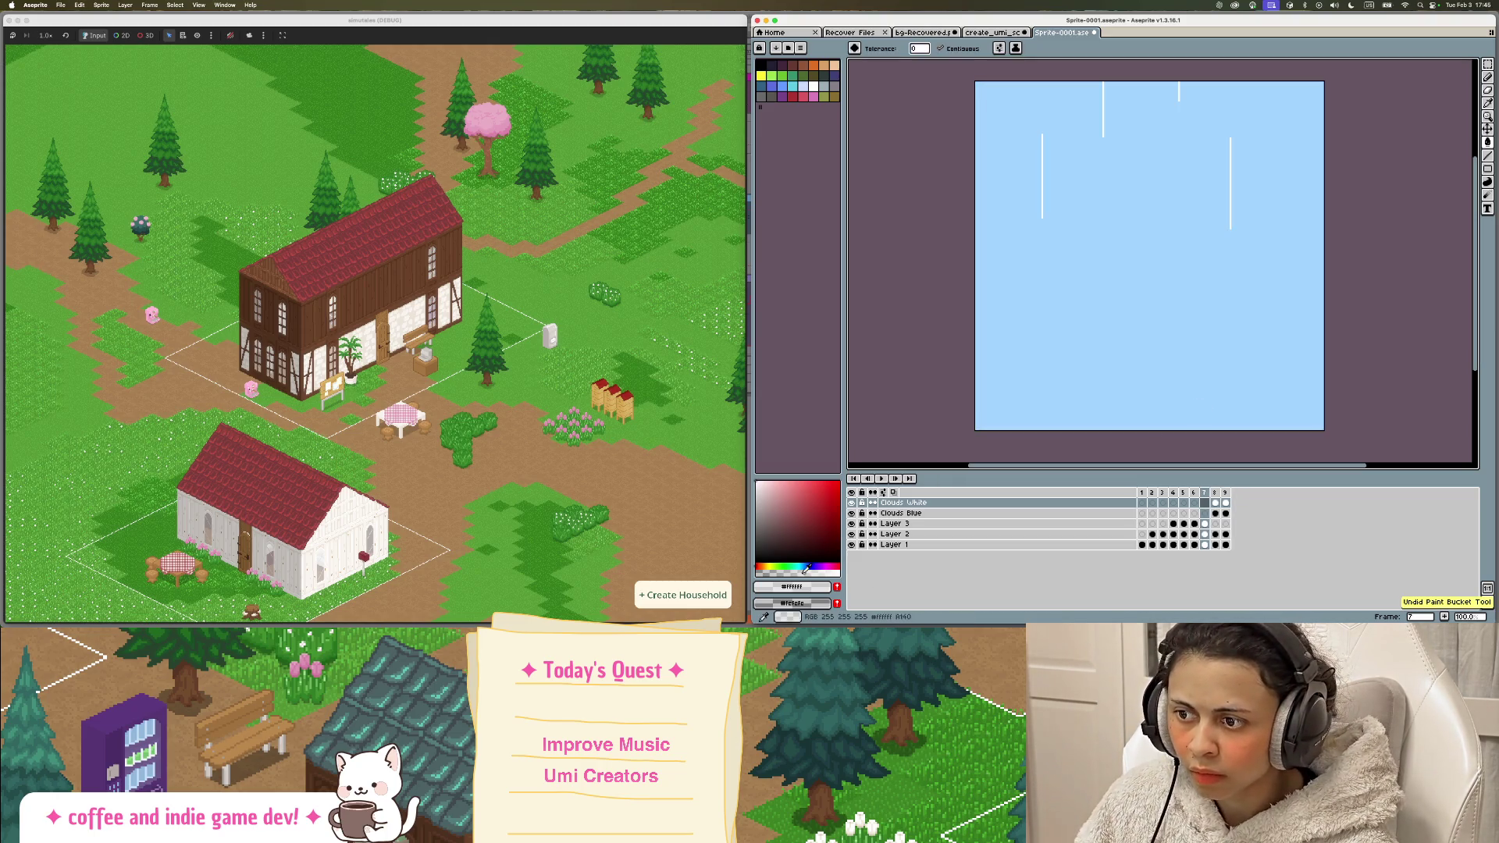
left_click(1088, 311)
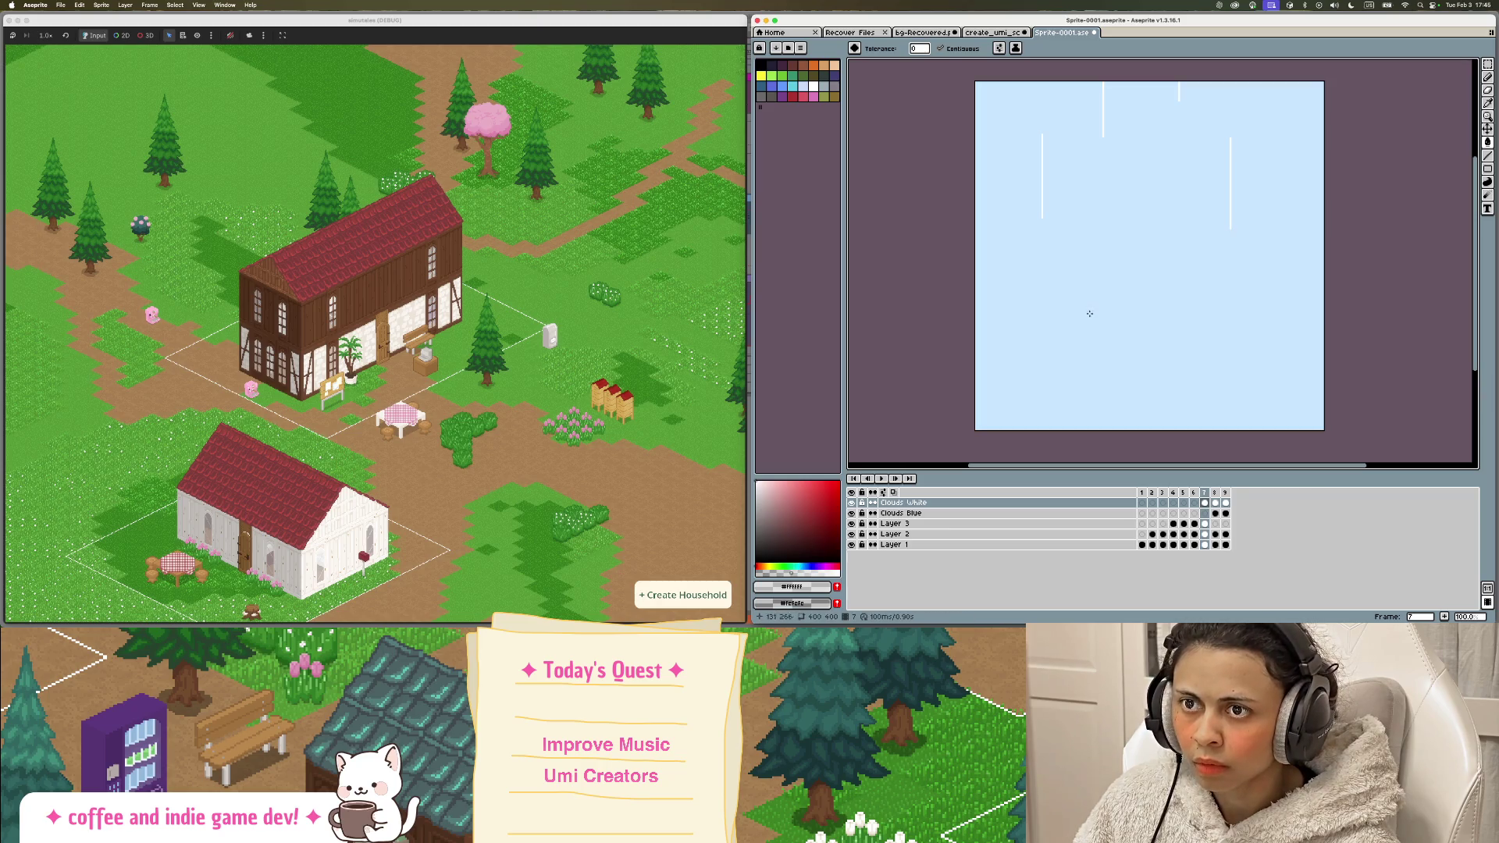
right_click(1206, 492)
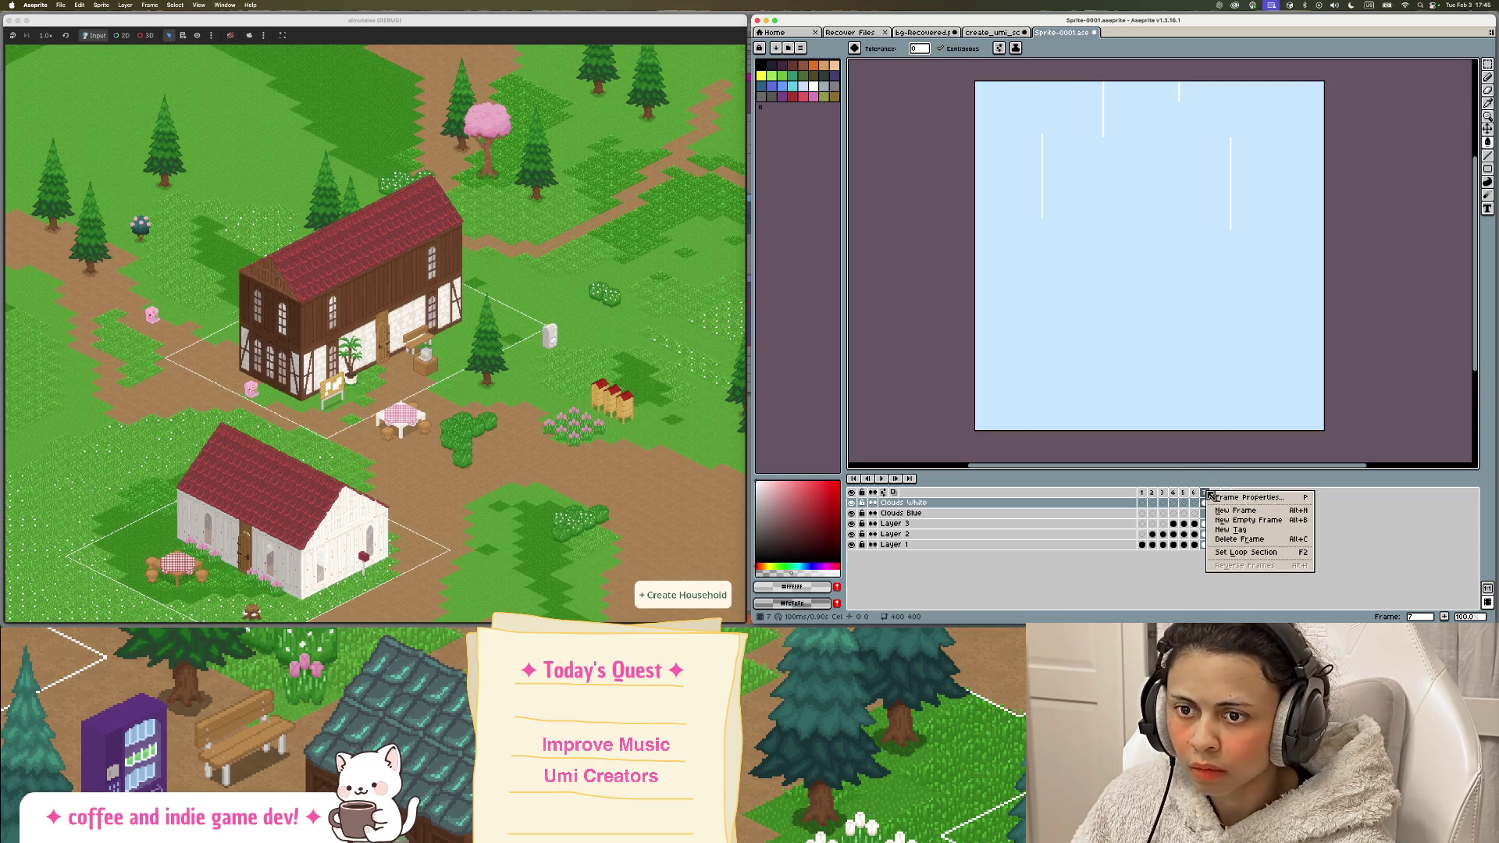
left_click(1300, 511)
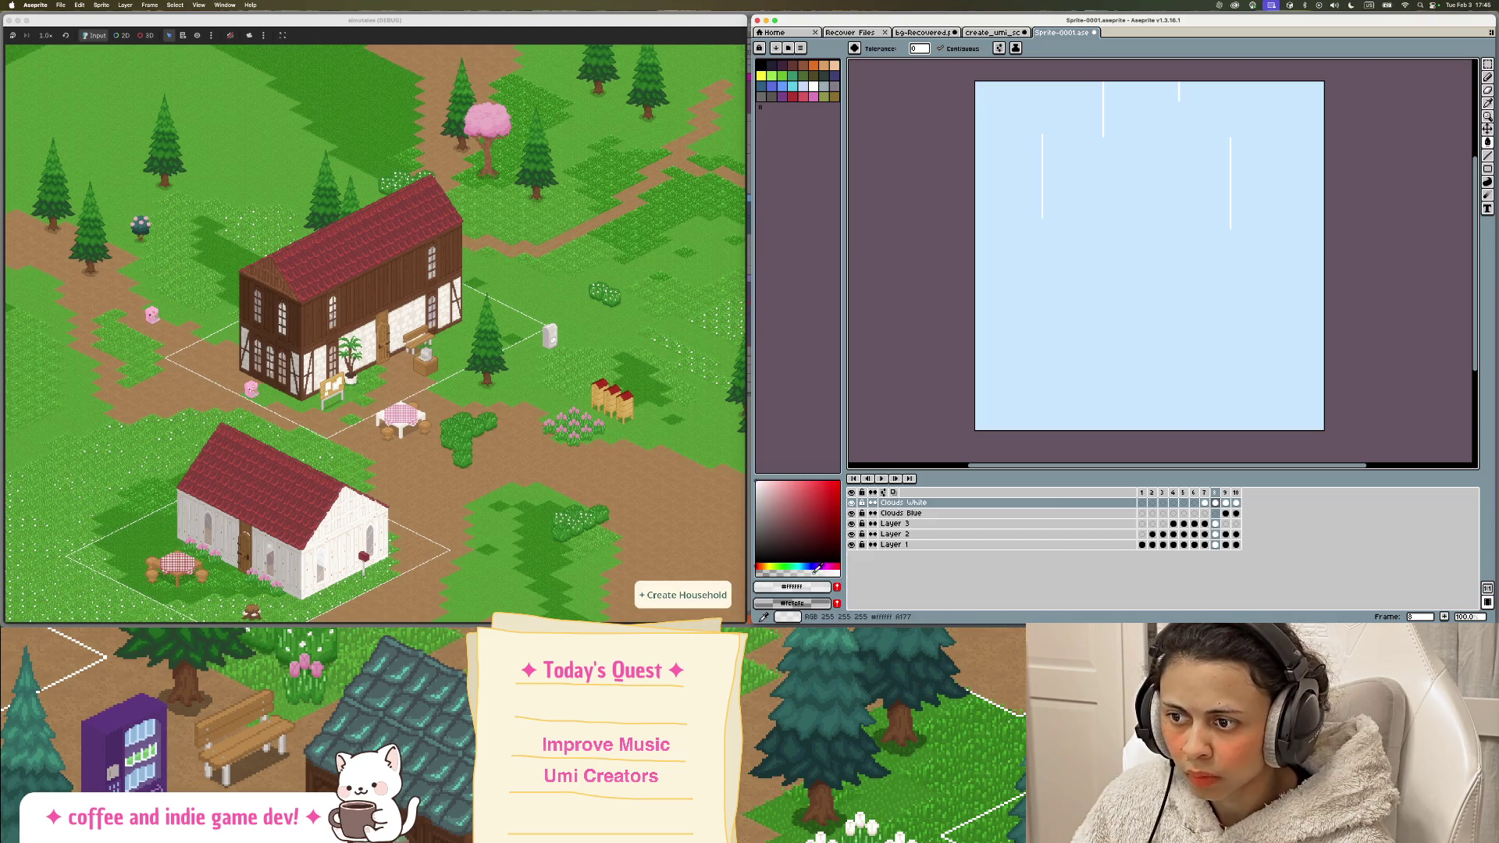
left_click(1081, 241)
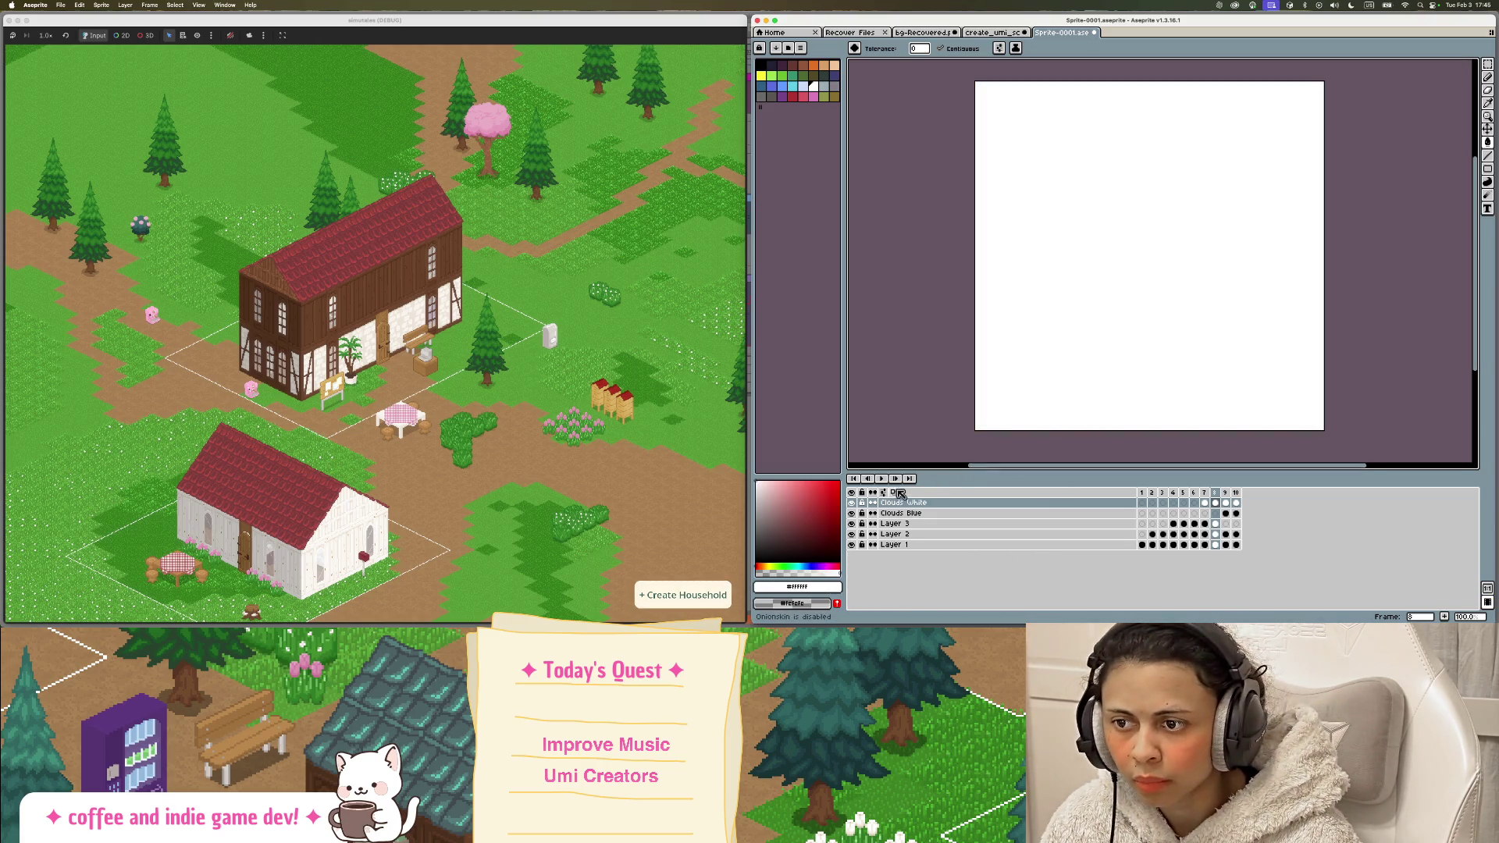
Step: Play the animation, then step from frame 3 through to the white frame 8
left_click(881, 479)
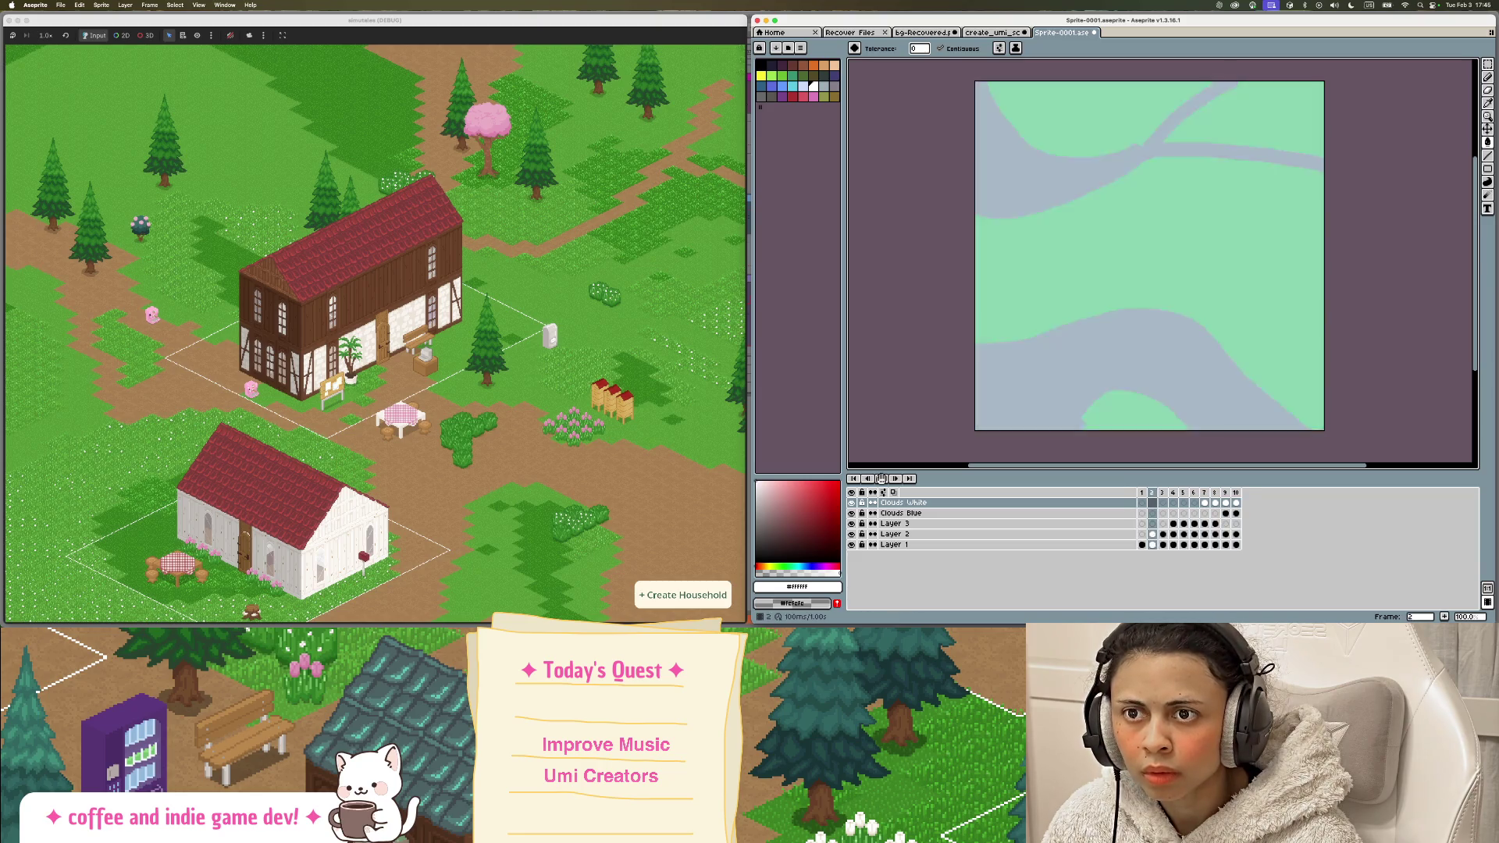
left_click(1185, 493)
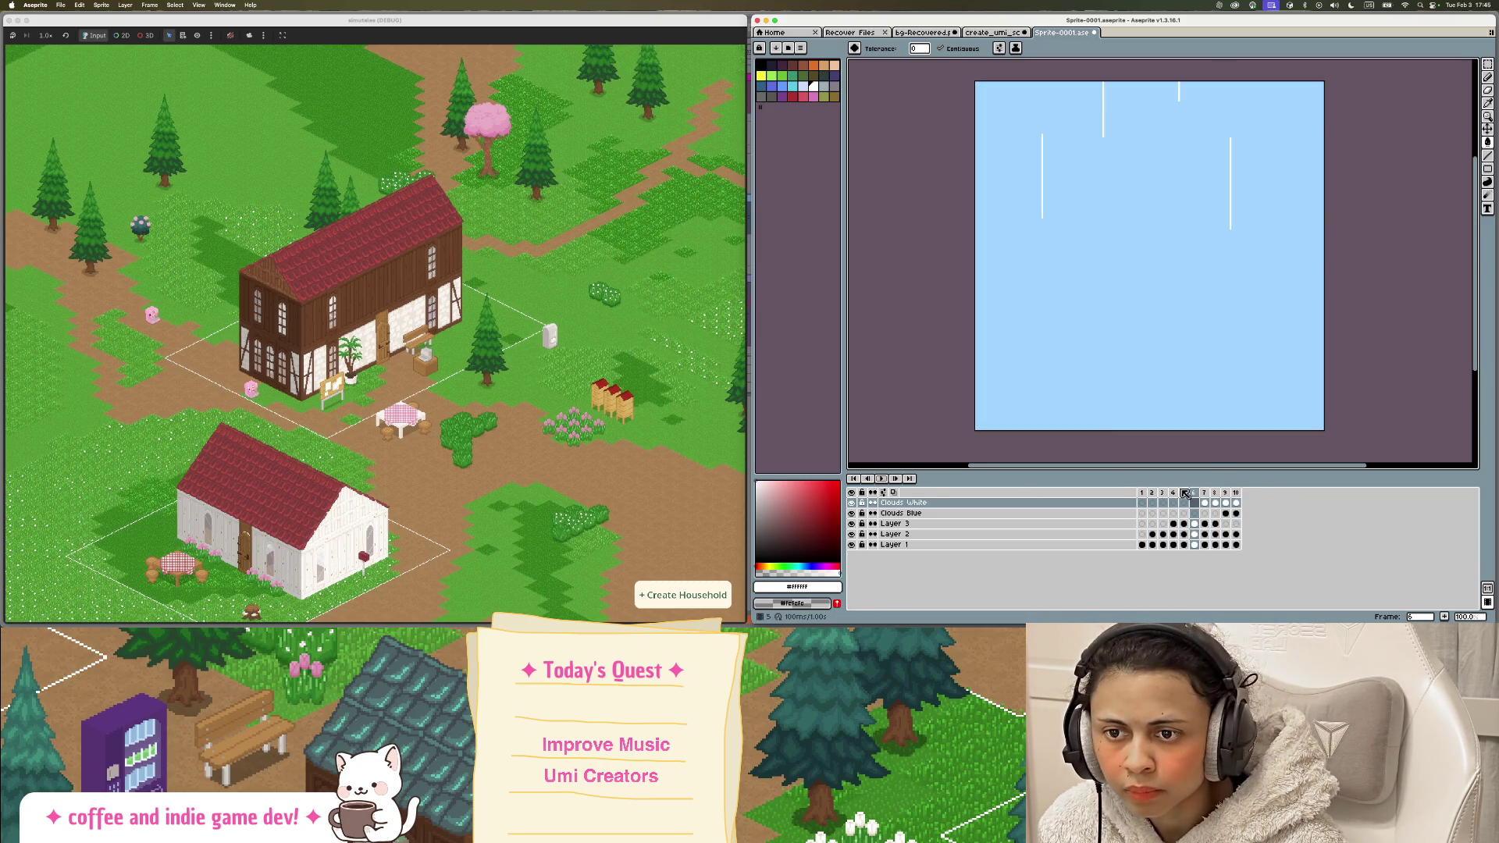
left_click(1141, 493)
key("Right")
key("Right")
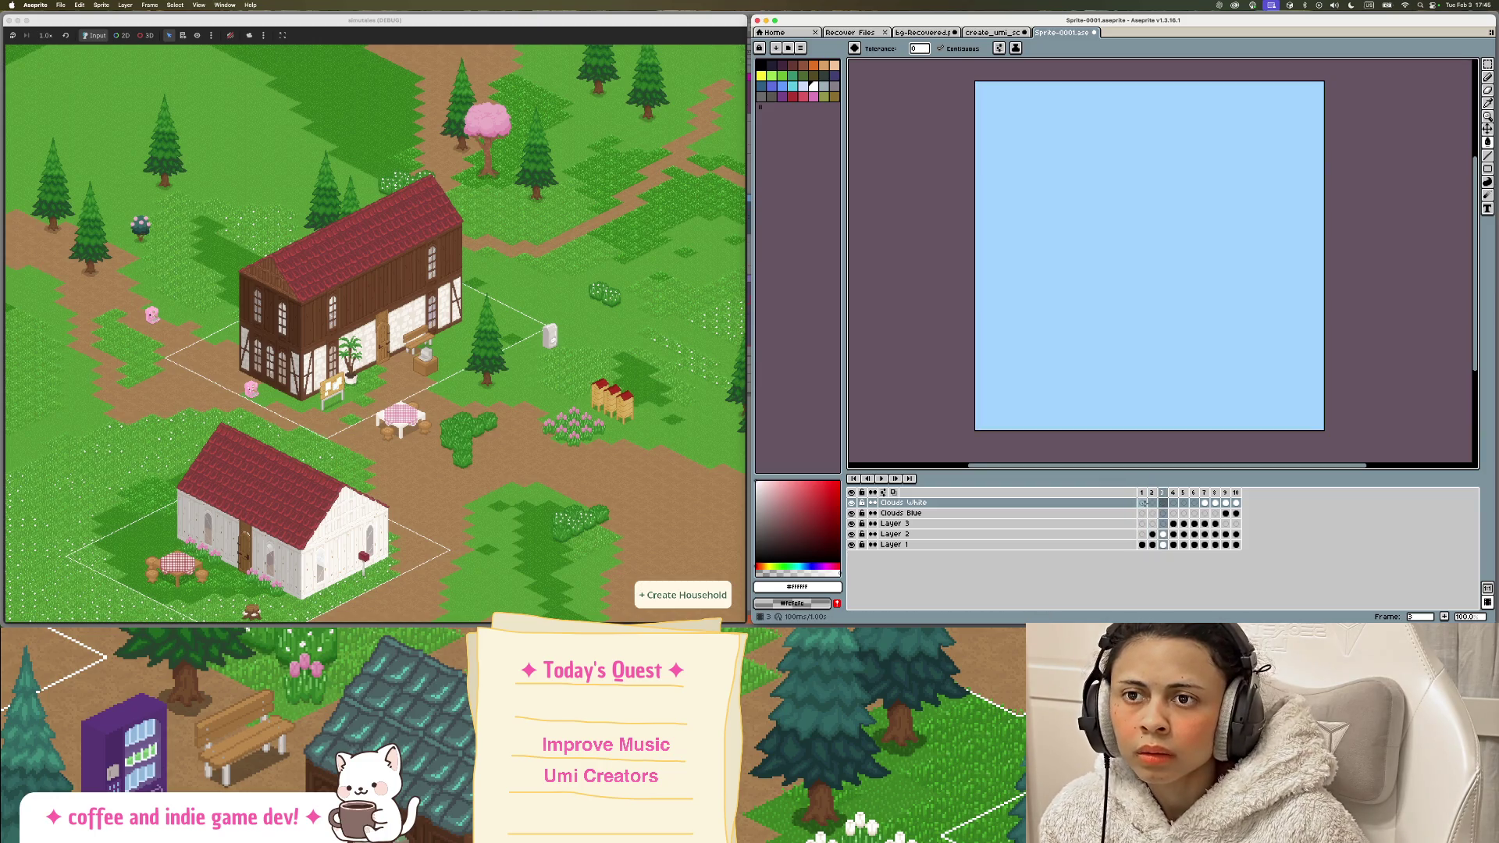
key("Right")
key("Right")
key("Right")
key("Right")
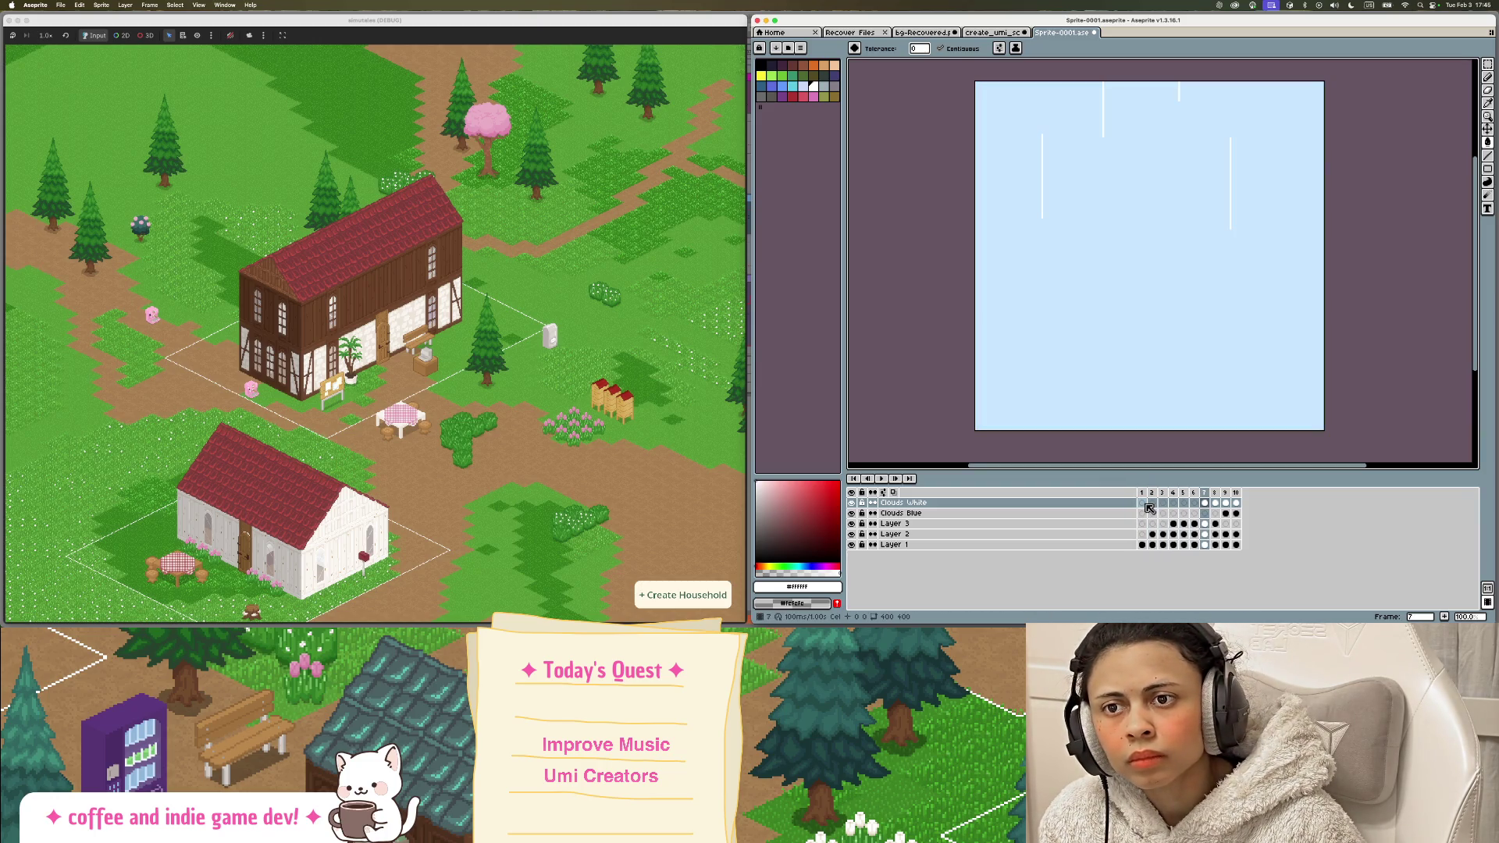
key("Right")
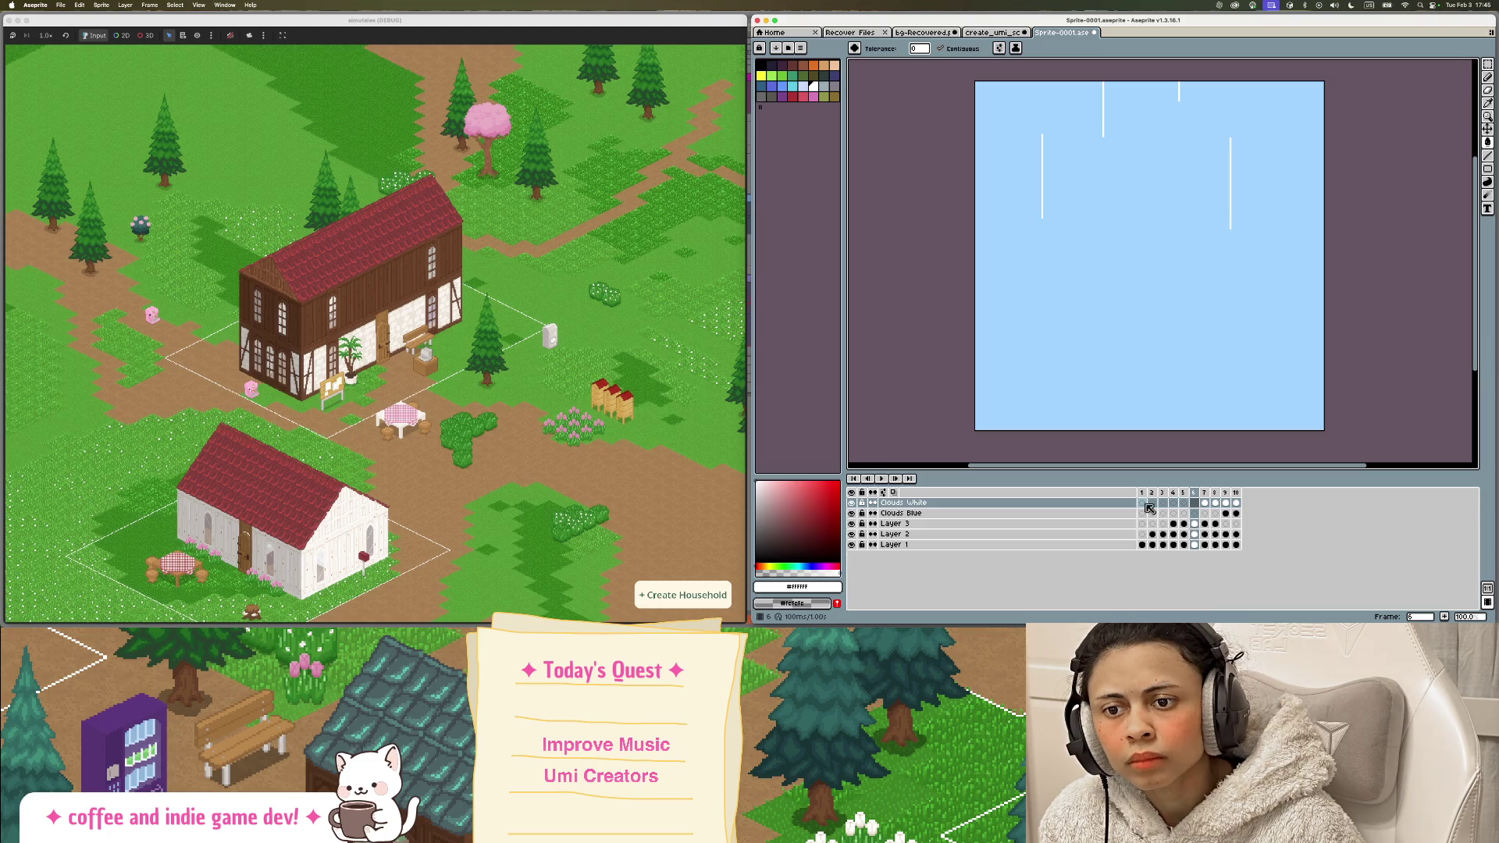
key("Right")
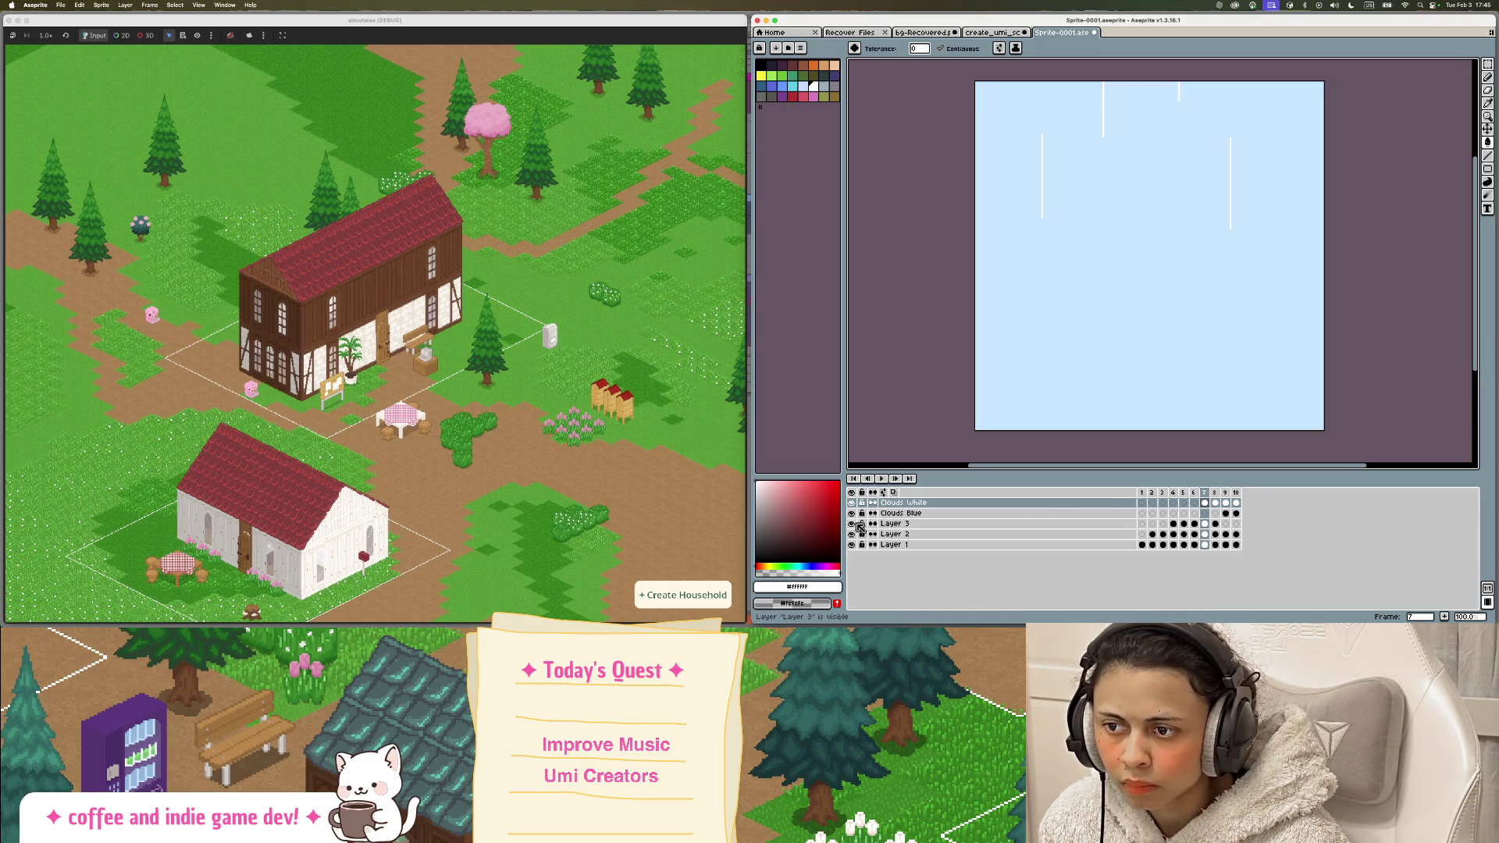
Step: Rename Layer 3 to Lines
double_click(894, 523)
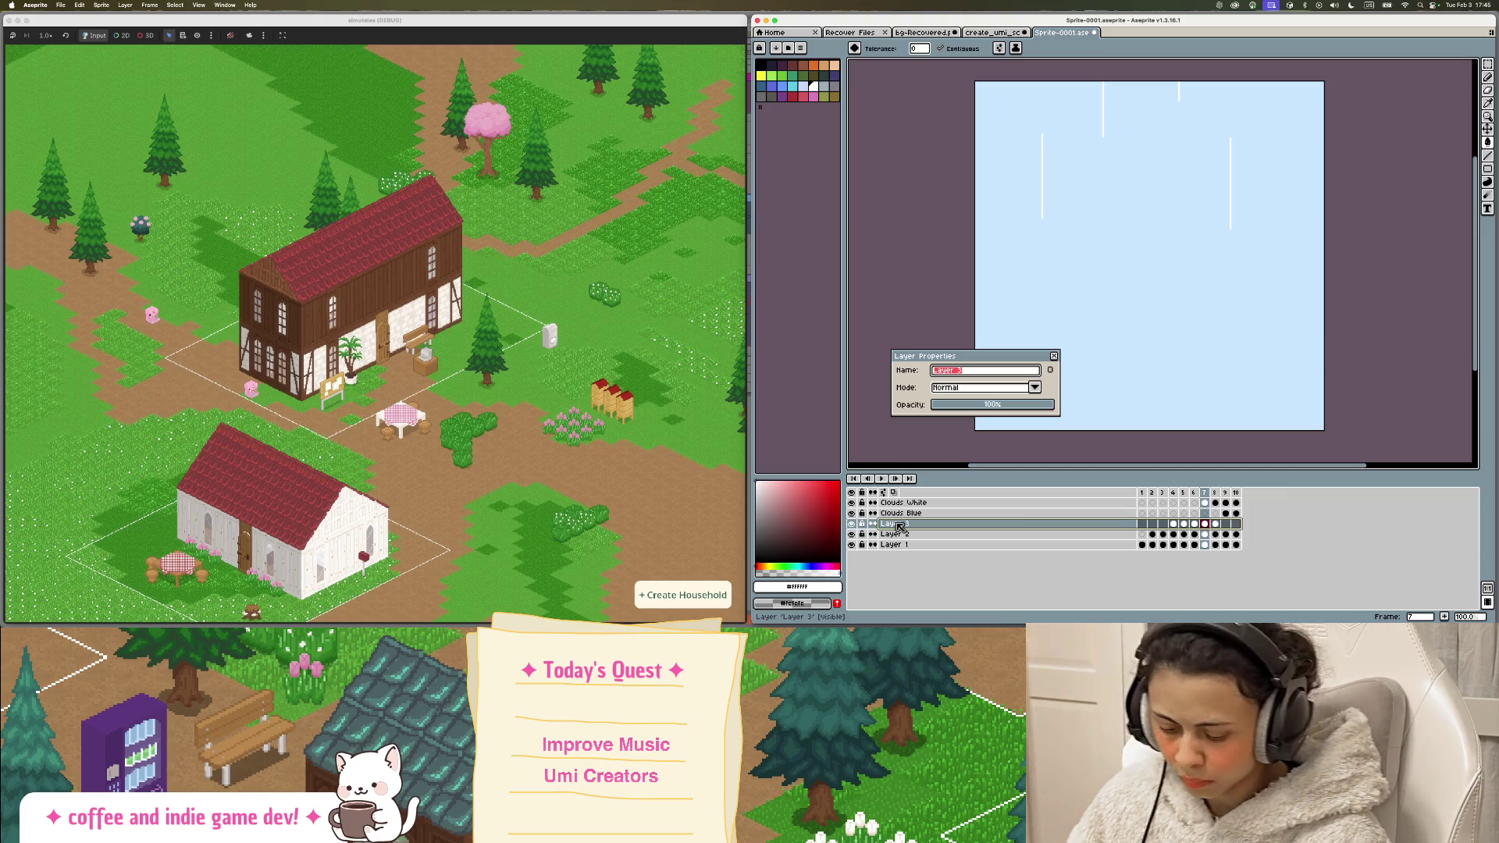
type("Lines")
key("Return")
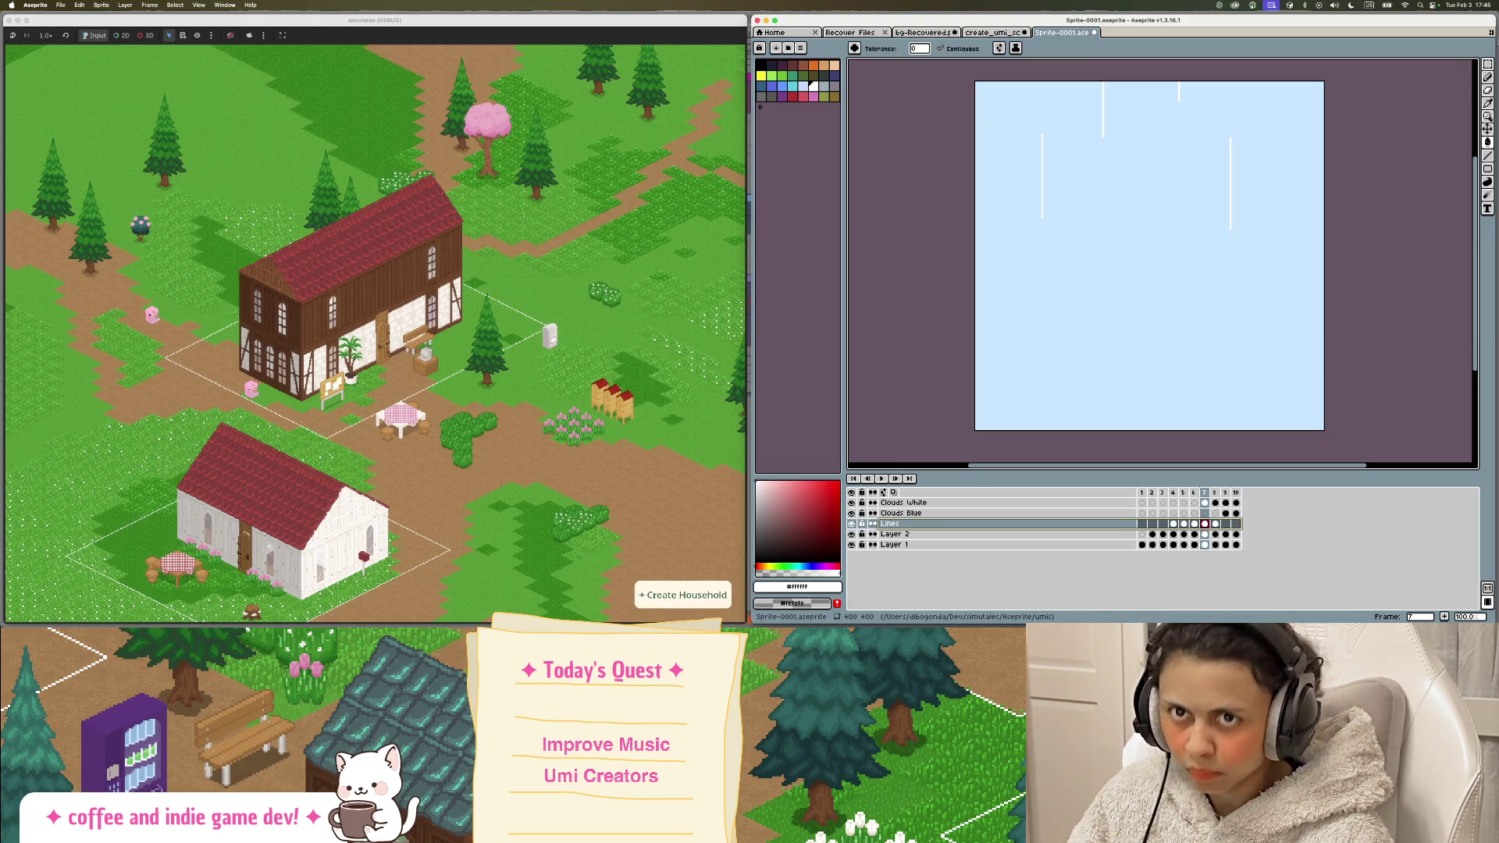
Step: Select the white streaks and move them up toward the top of the sky
left_click(1487, 64)
mouse_move(952, 64)
left_mouse_down()
mouse_move(1368, 210)
mouse_move(1367, 242)
left_mouse_up()
left_click_drag(1271, 205, 1271, 114)
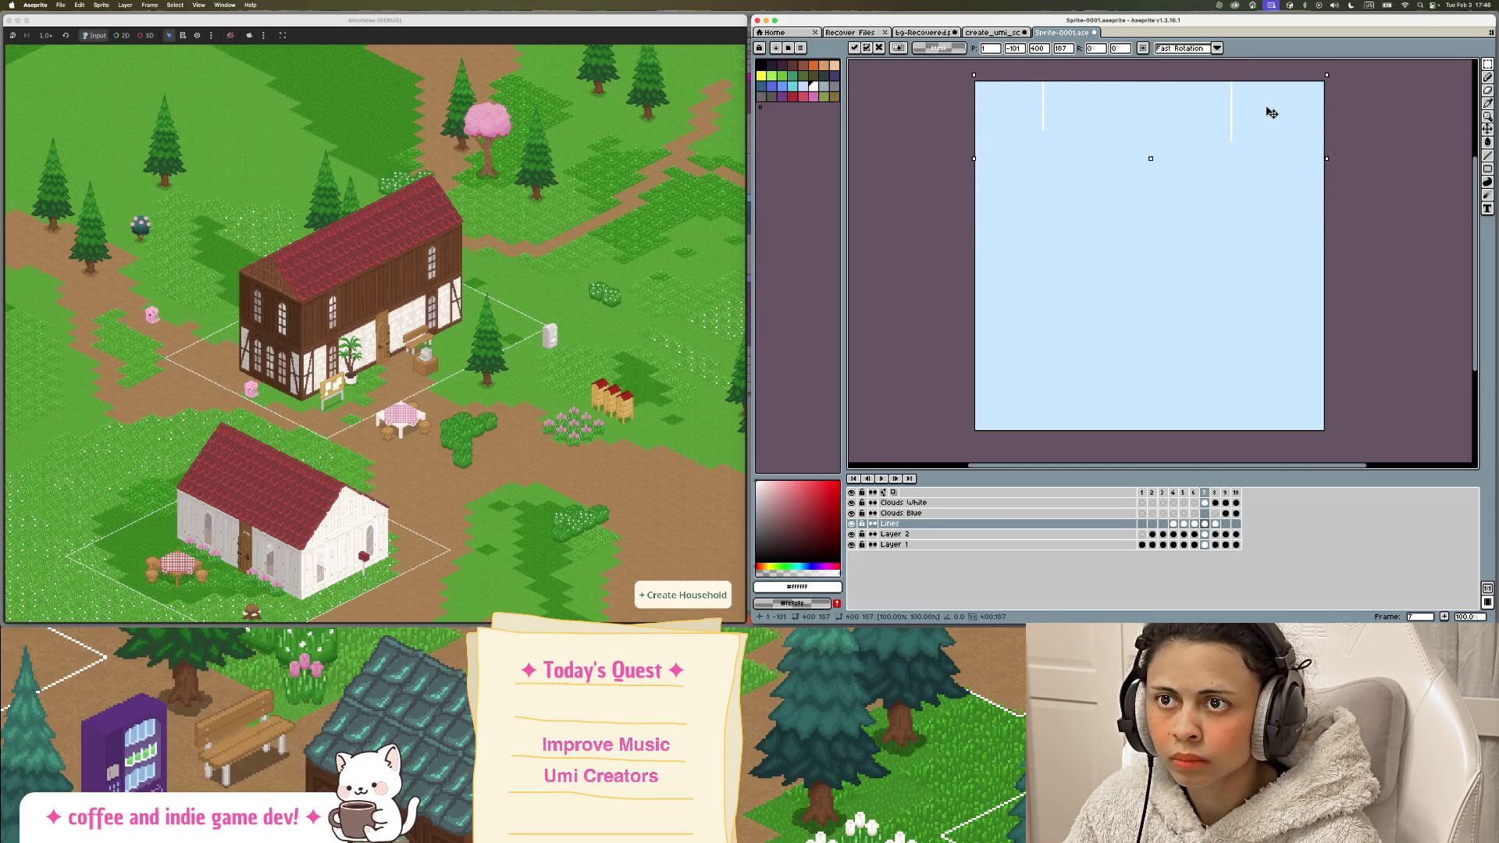
Step: Commit the moved streaks and preview the animation, checking frames 4 to 7
left_click(1126, 309)
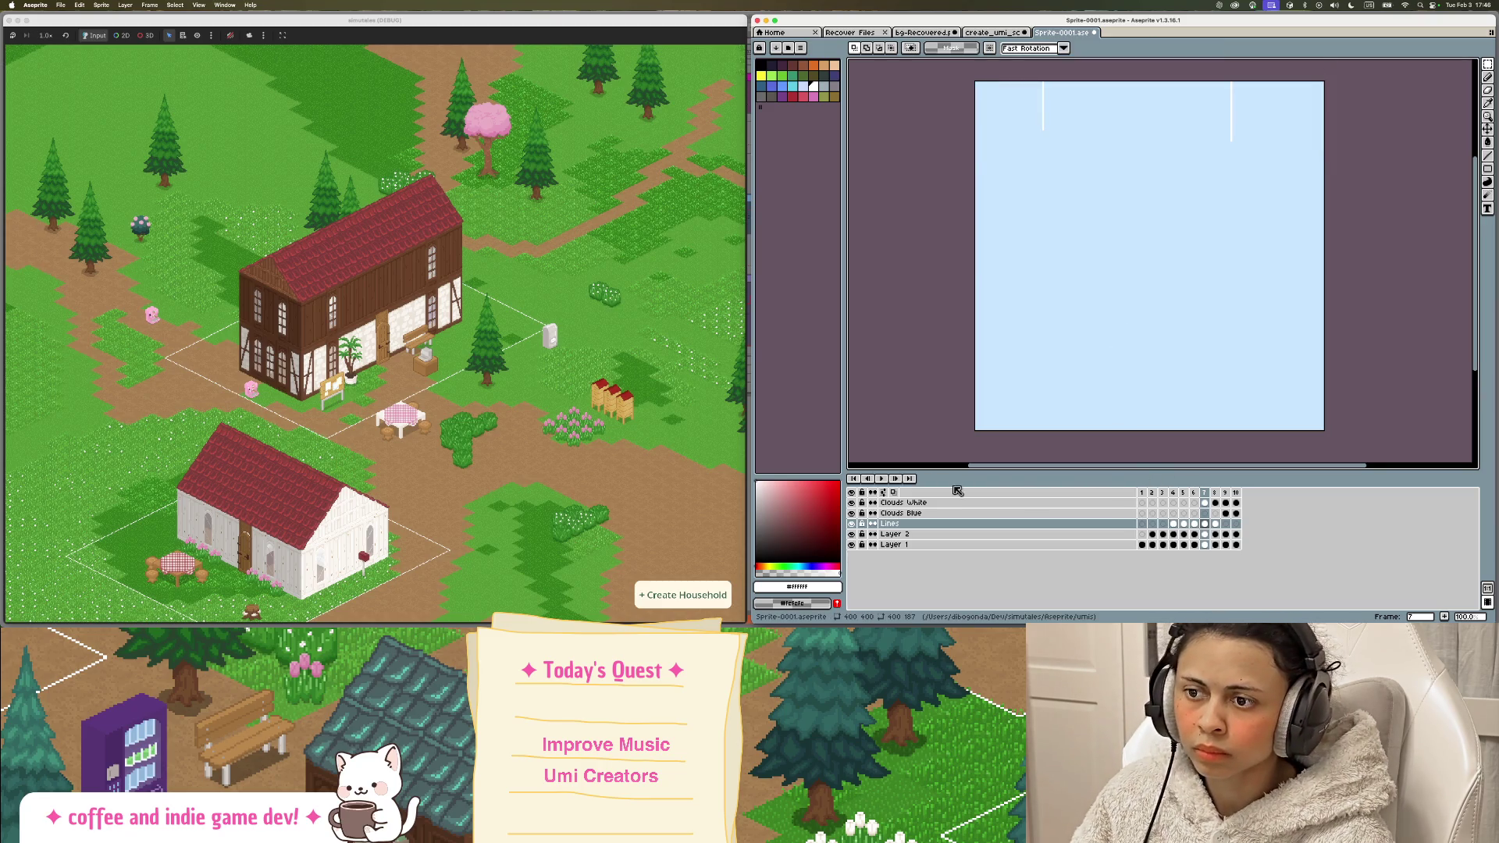
left_click(882, 478)
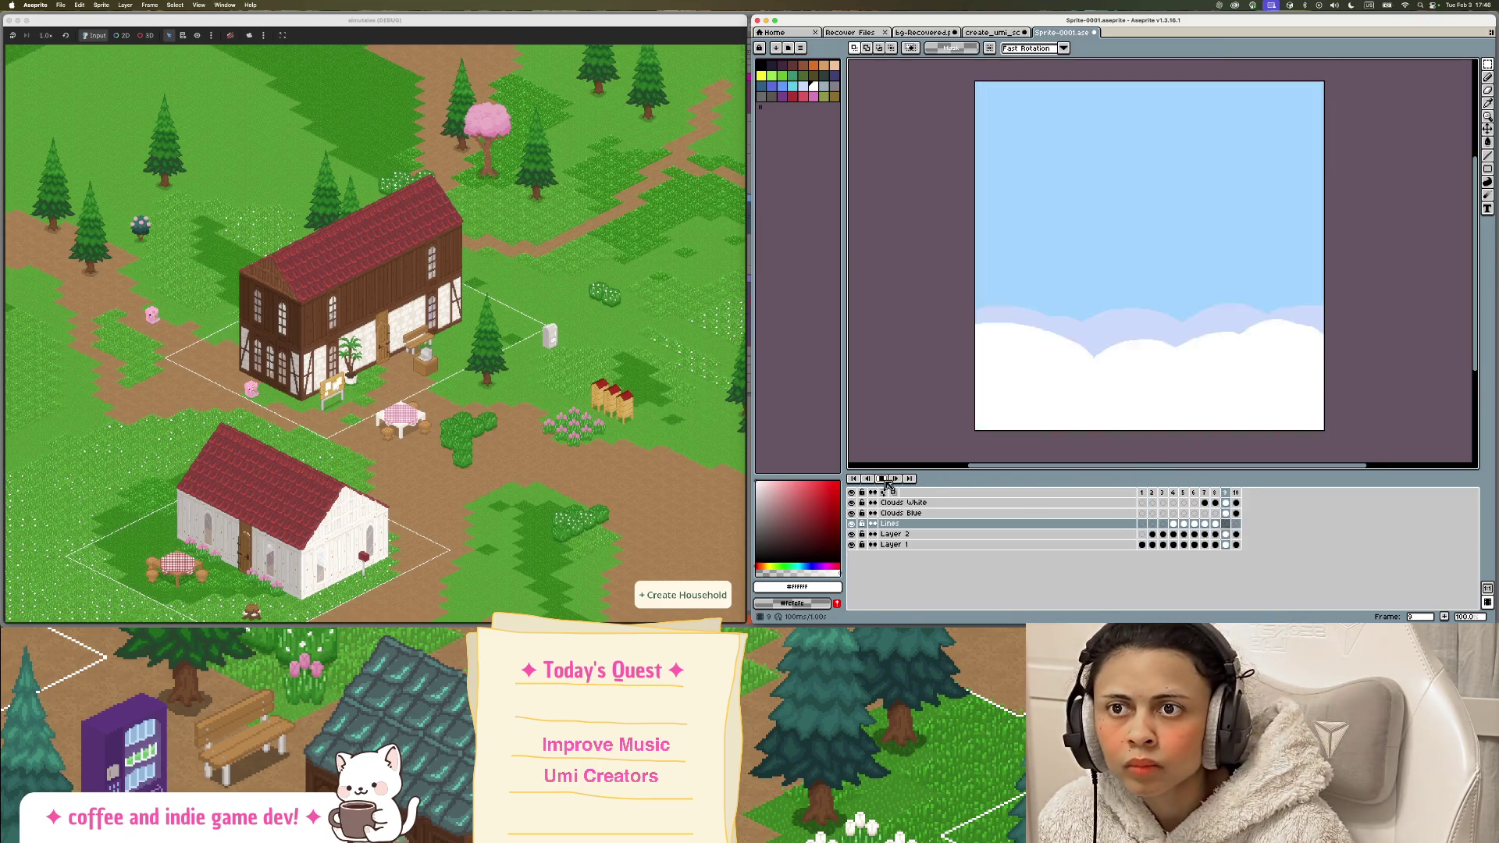
left_click(1143, 494)
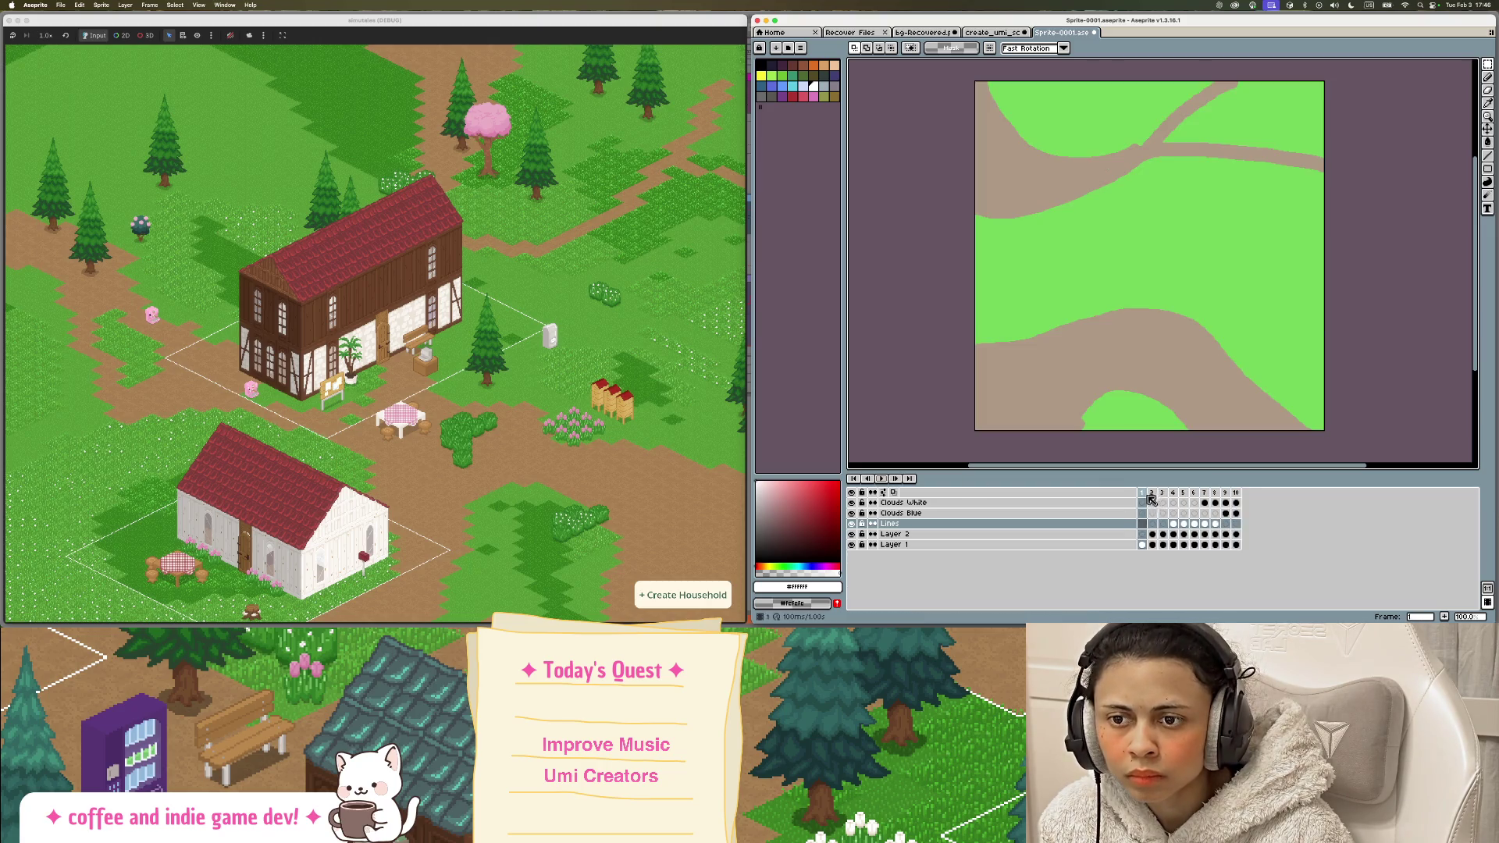
left_click(1174, 493)
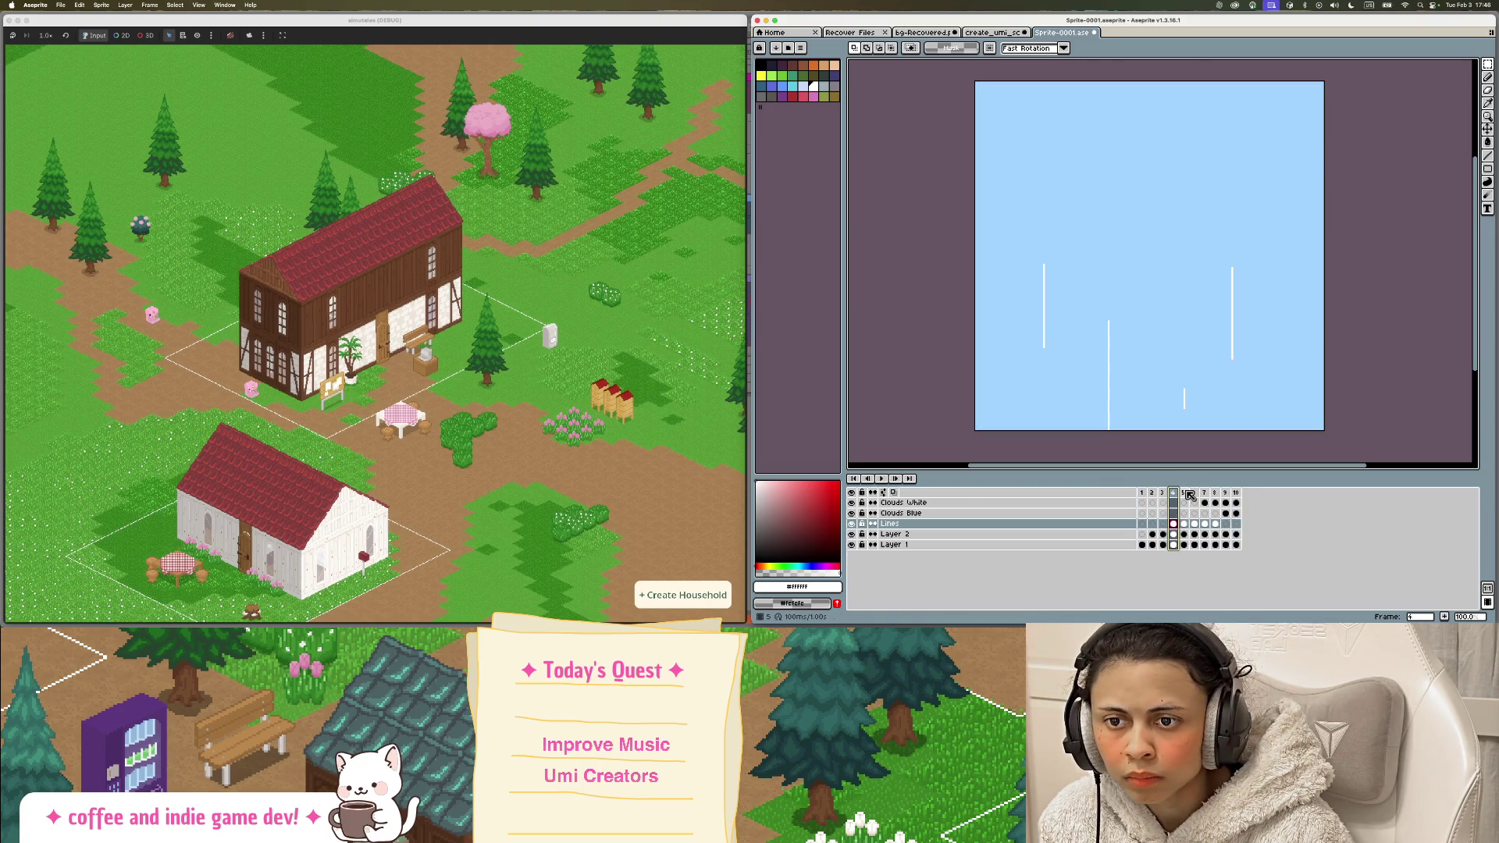
left_click(1185, 493)
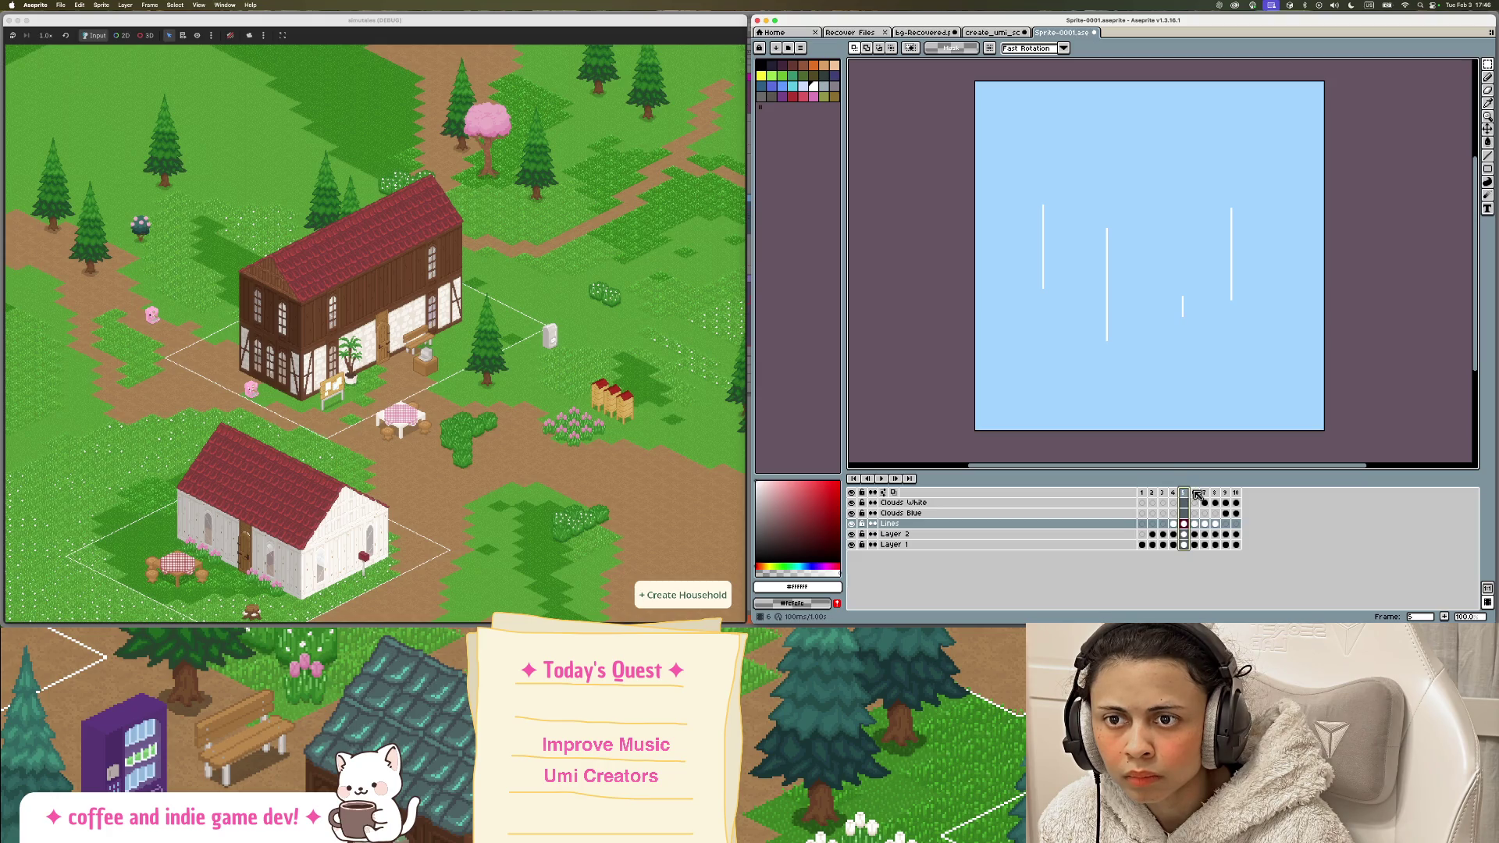
left_click(1195, 492)
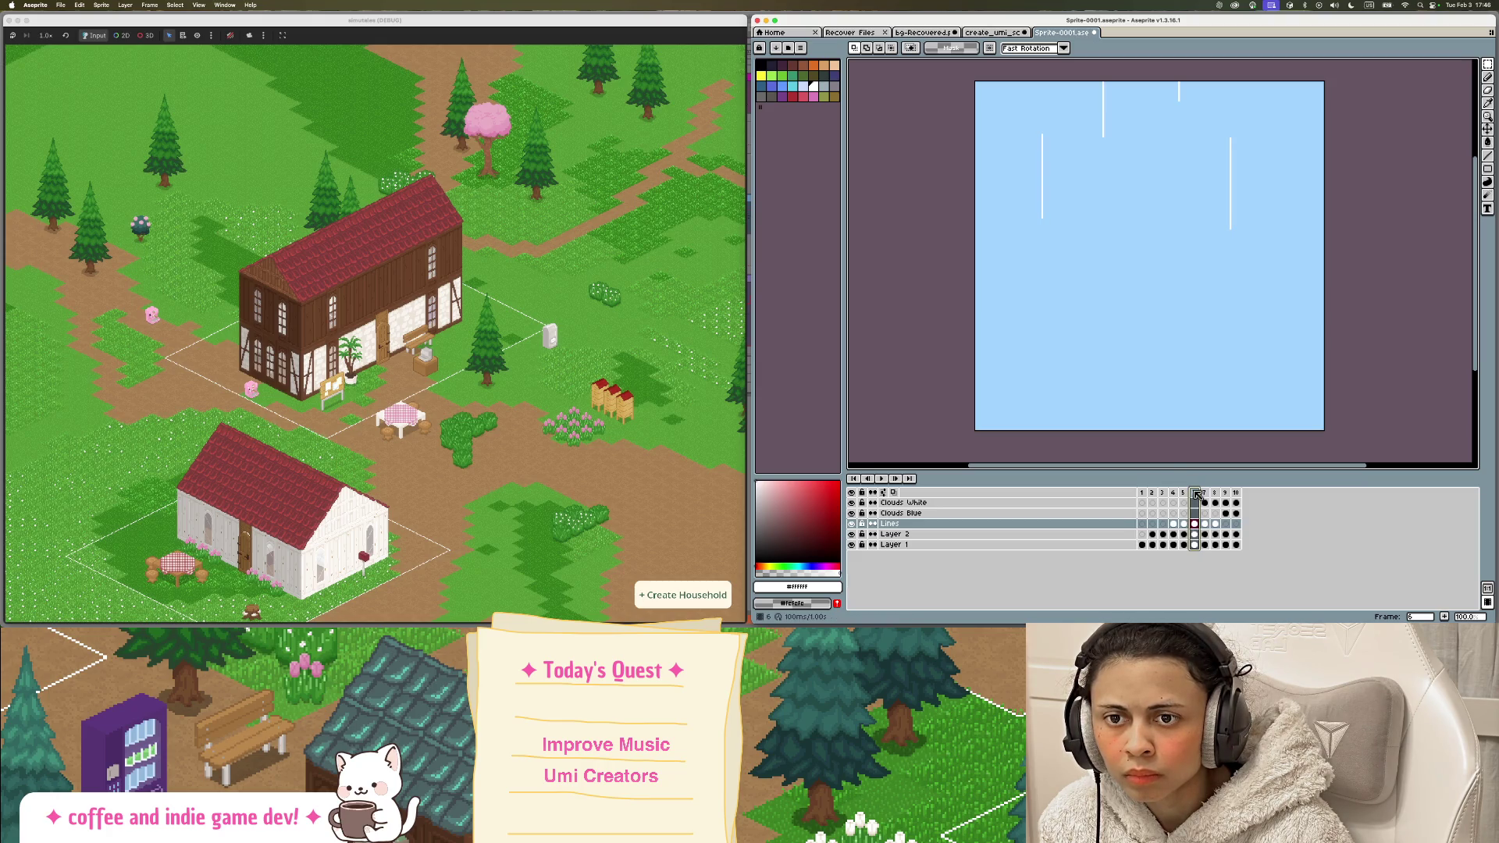
left_click(1205, 493)
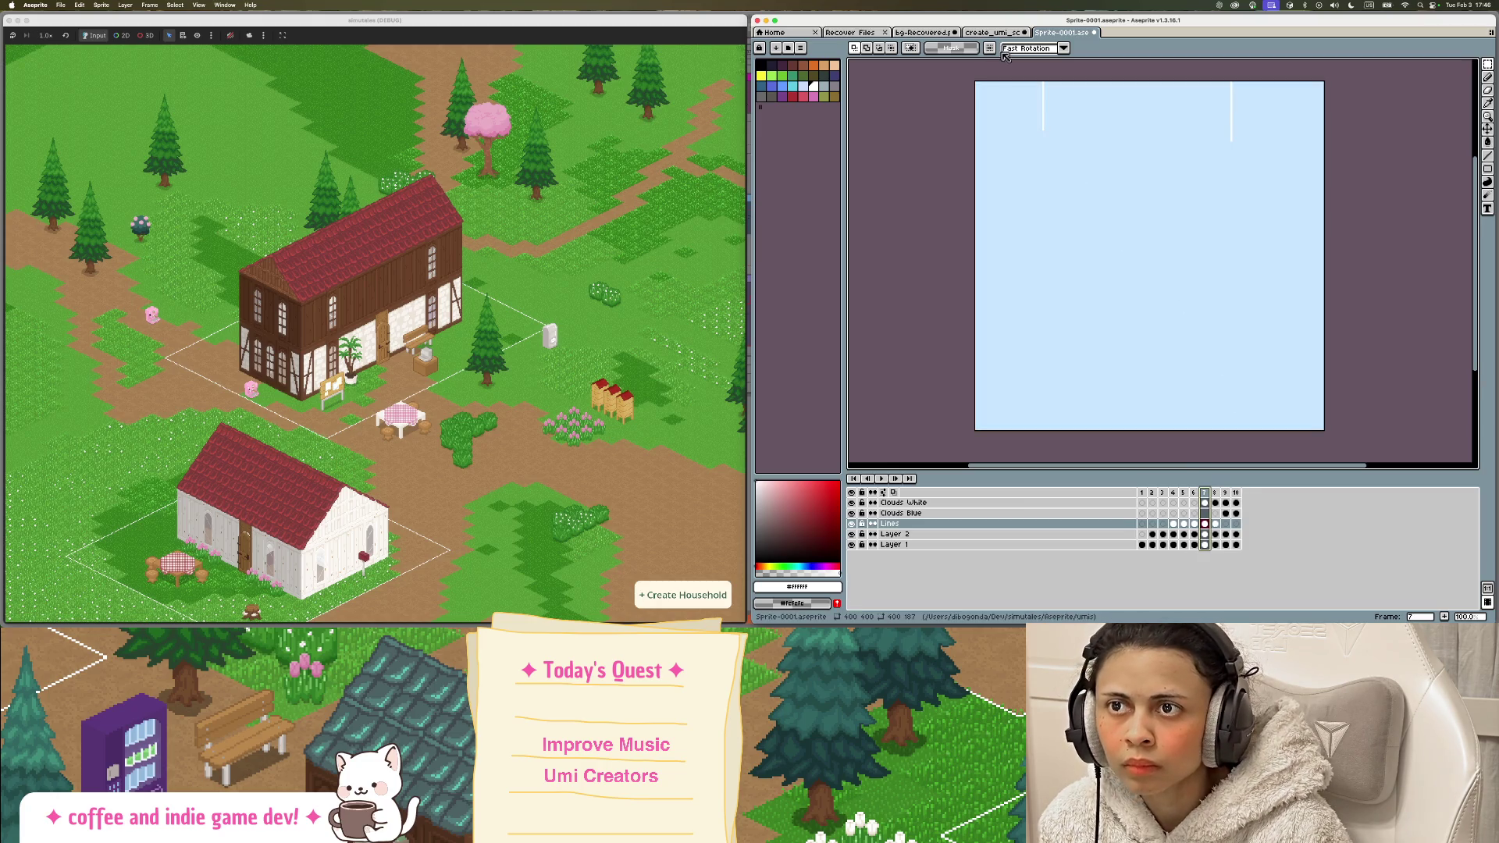
Step: Shift the frame 7 streaks slightly right and draw a new short white vertical streak
left_click_drag(1005, 67, 1331, 174)
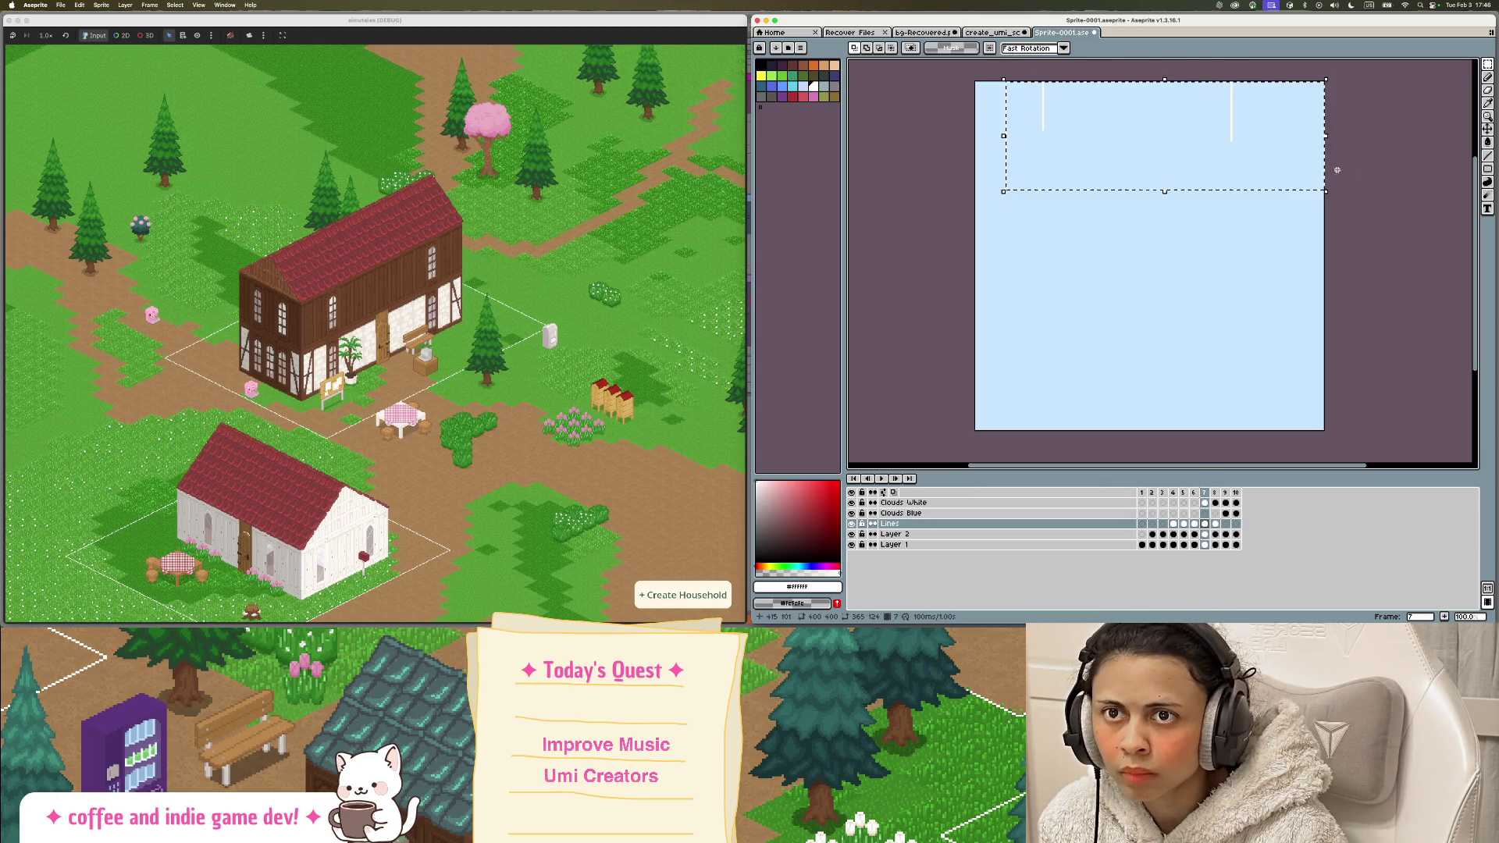
left_click_drag(1272, 131, 1275, 126)
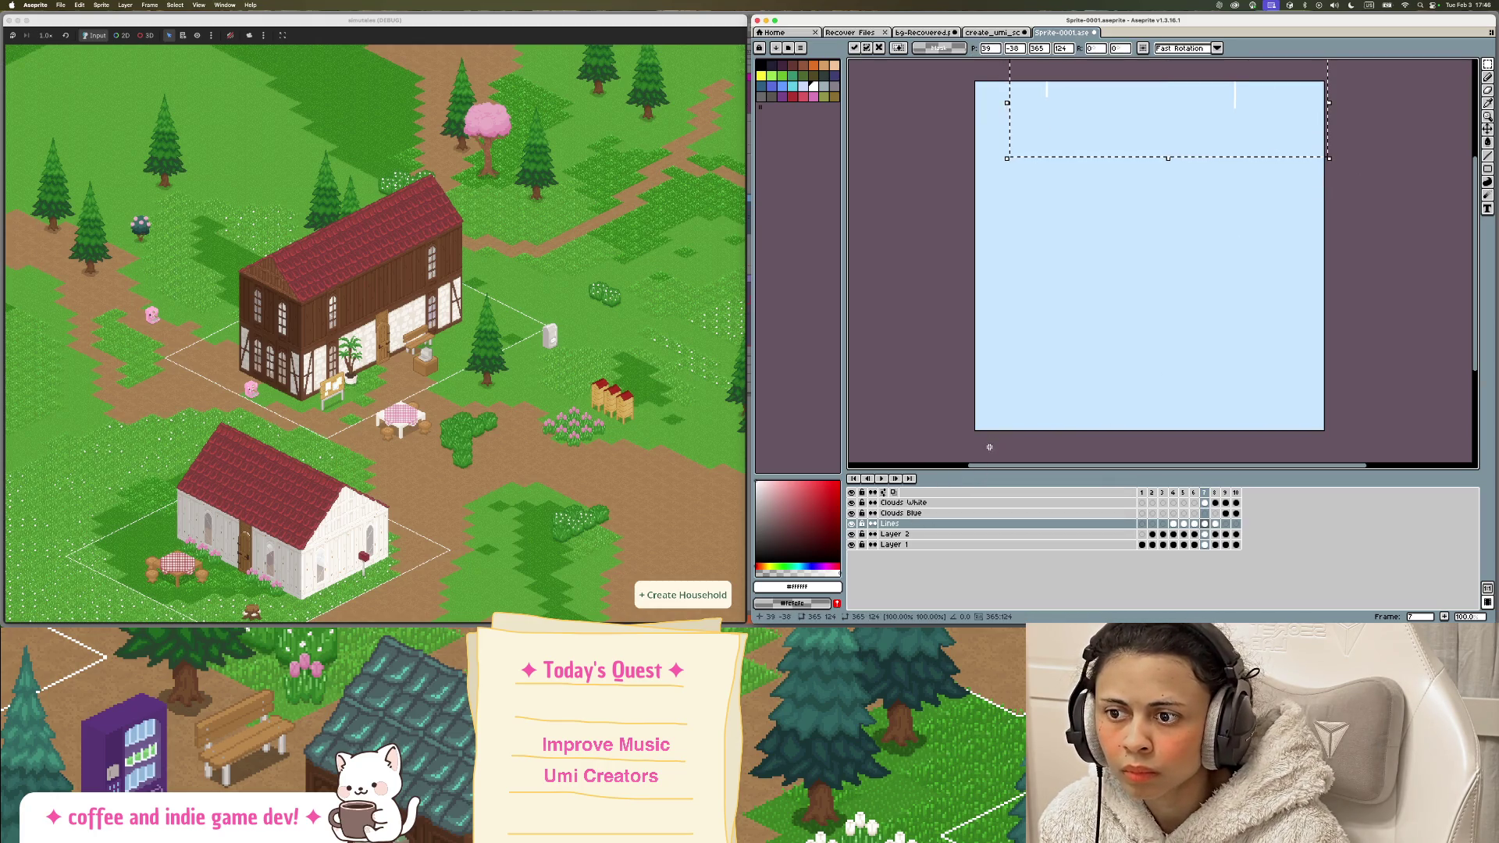
key("super+d")
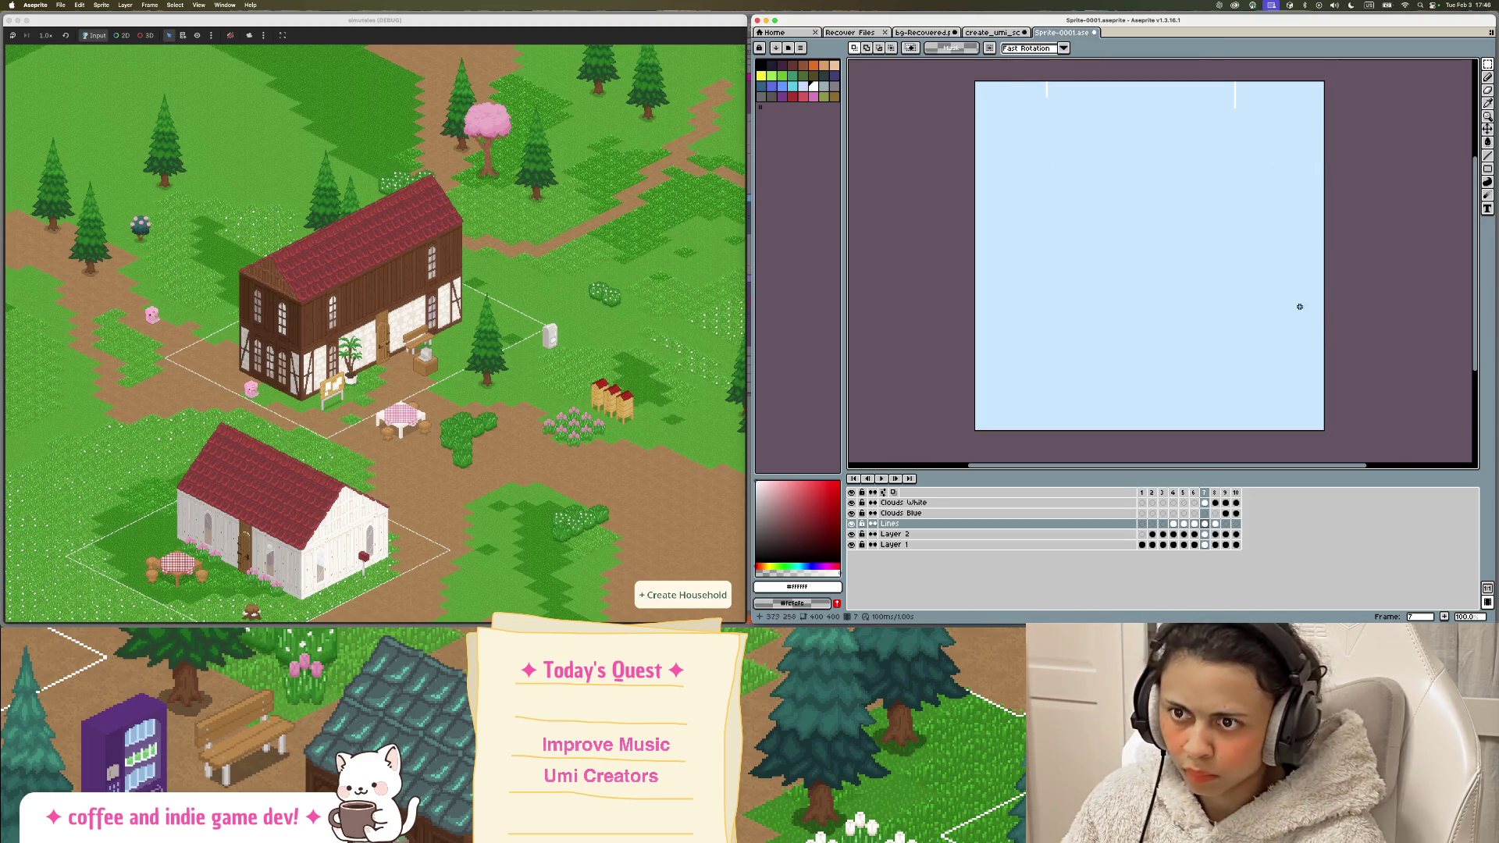
key("i")
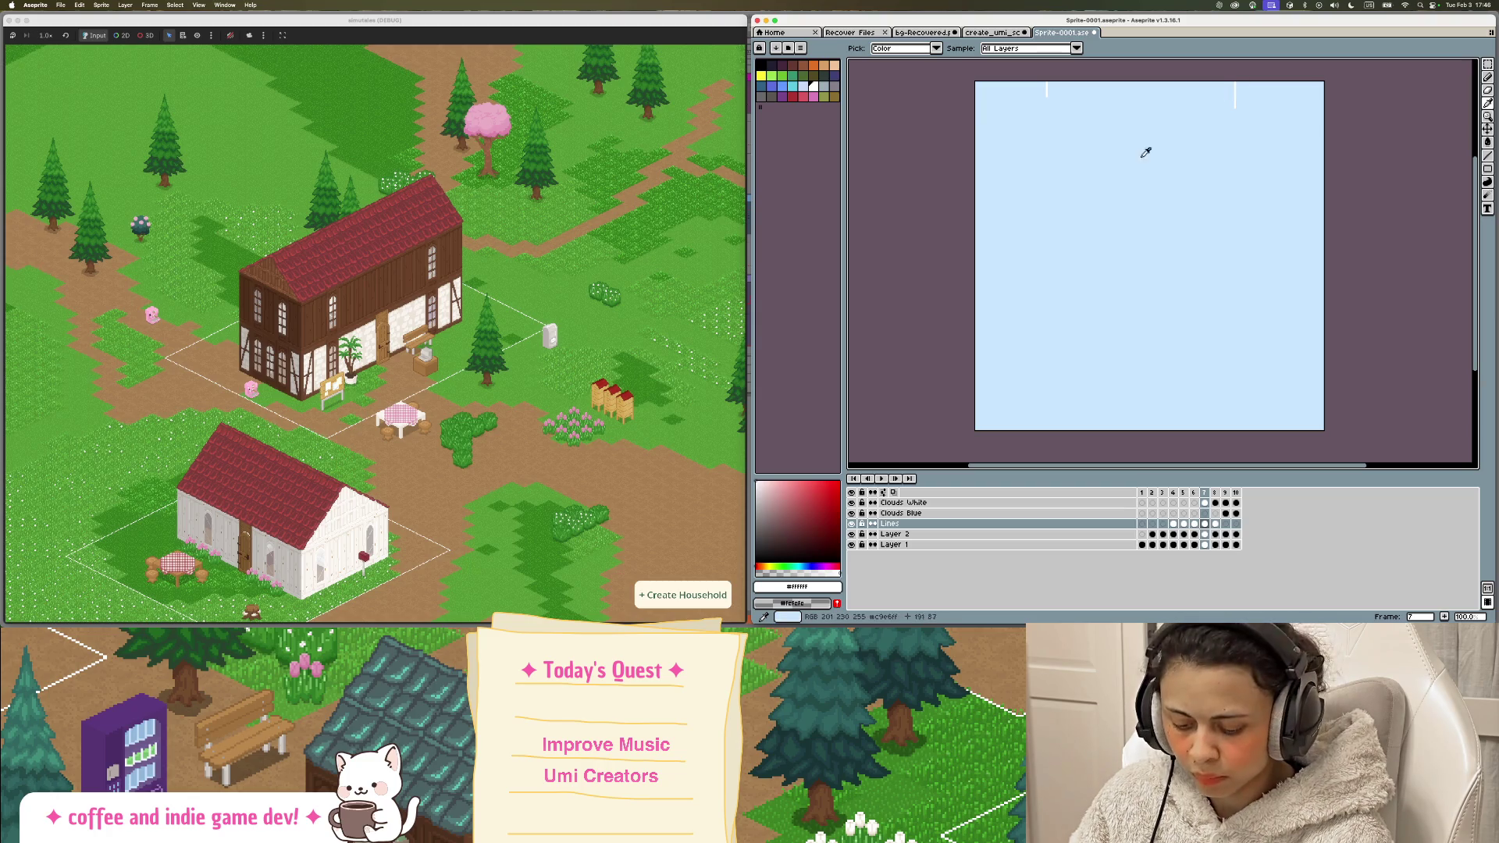
key("l")
left_click_drag(1096, 136, 1099, 190)
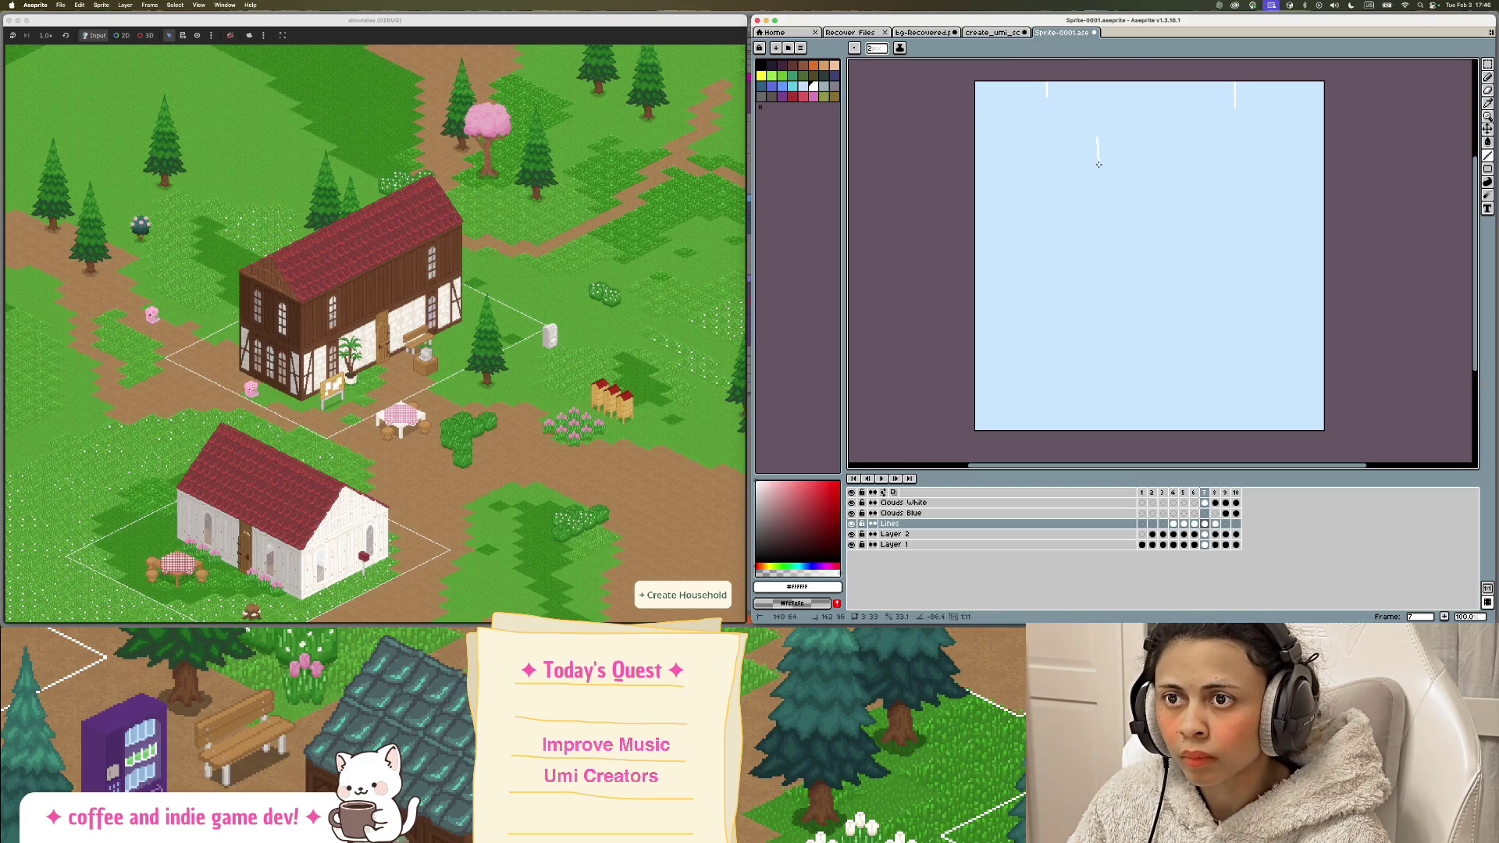
left_click(887, 477)
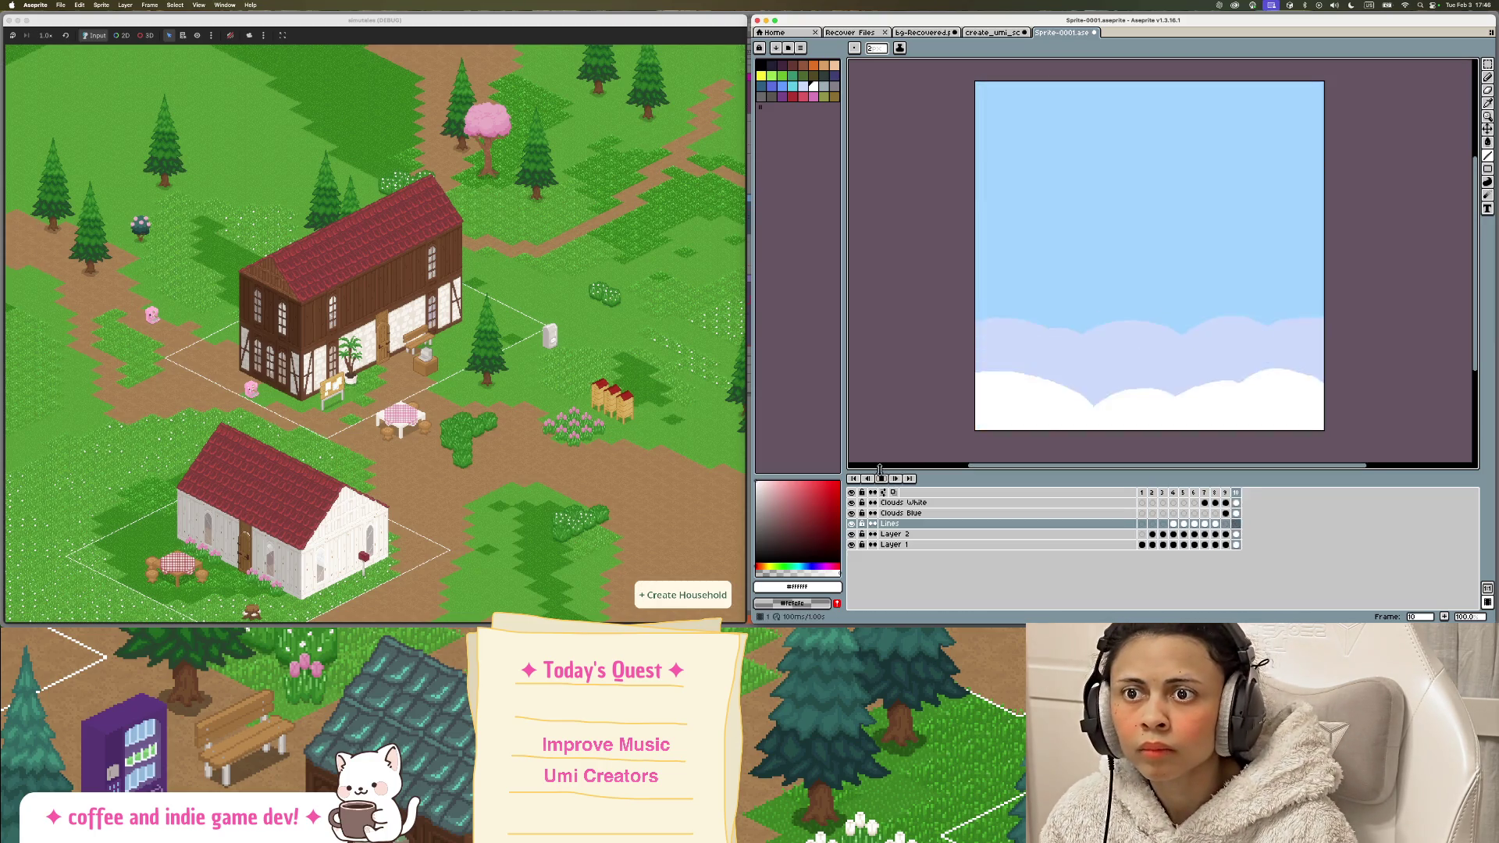
left_click(881, 479)
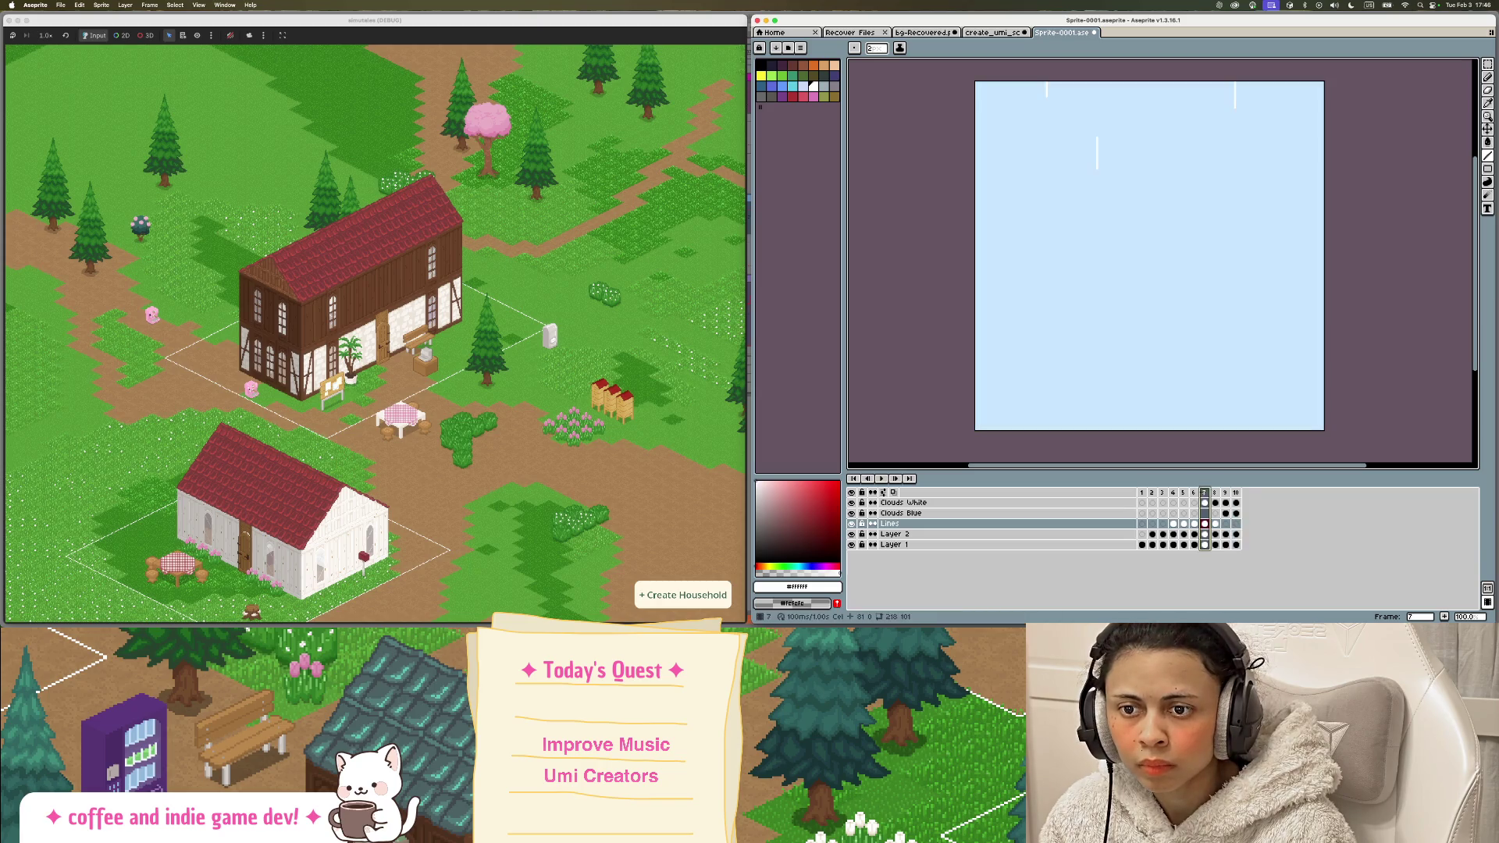
left_click(1183, 493)
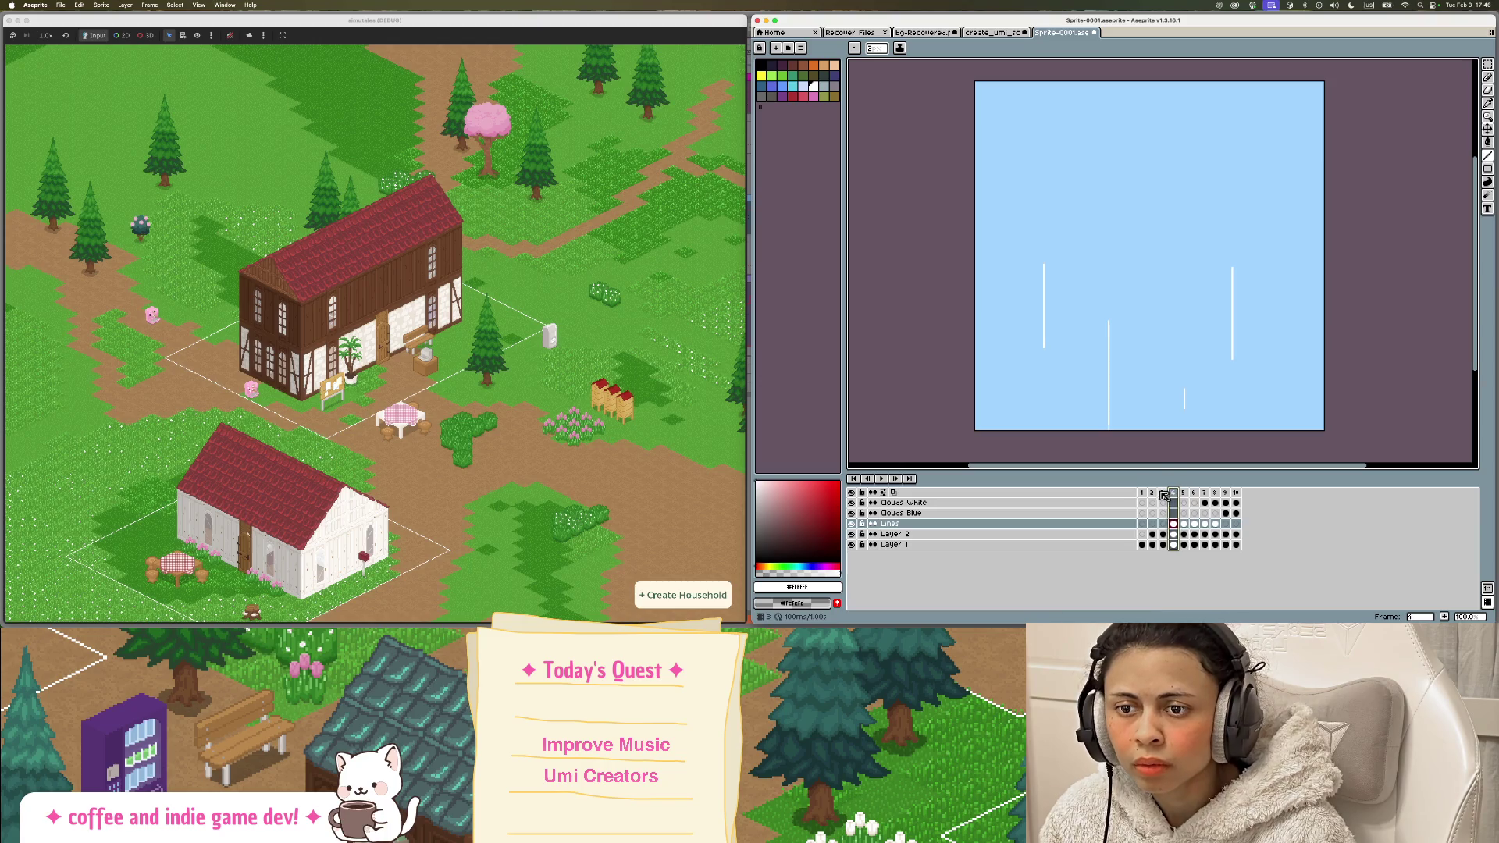
left_click(1194, 494)
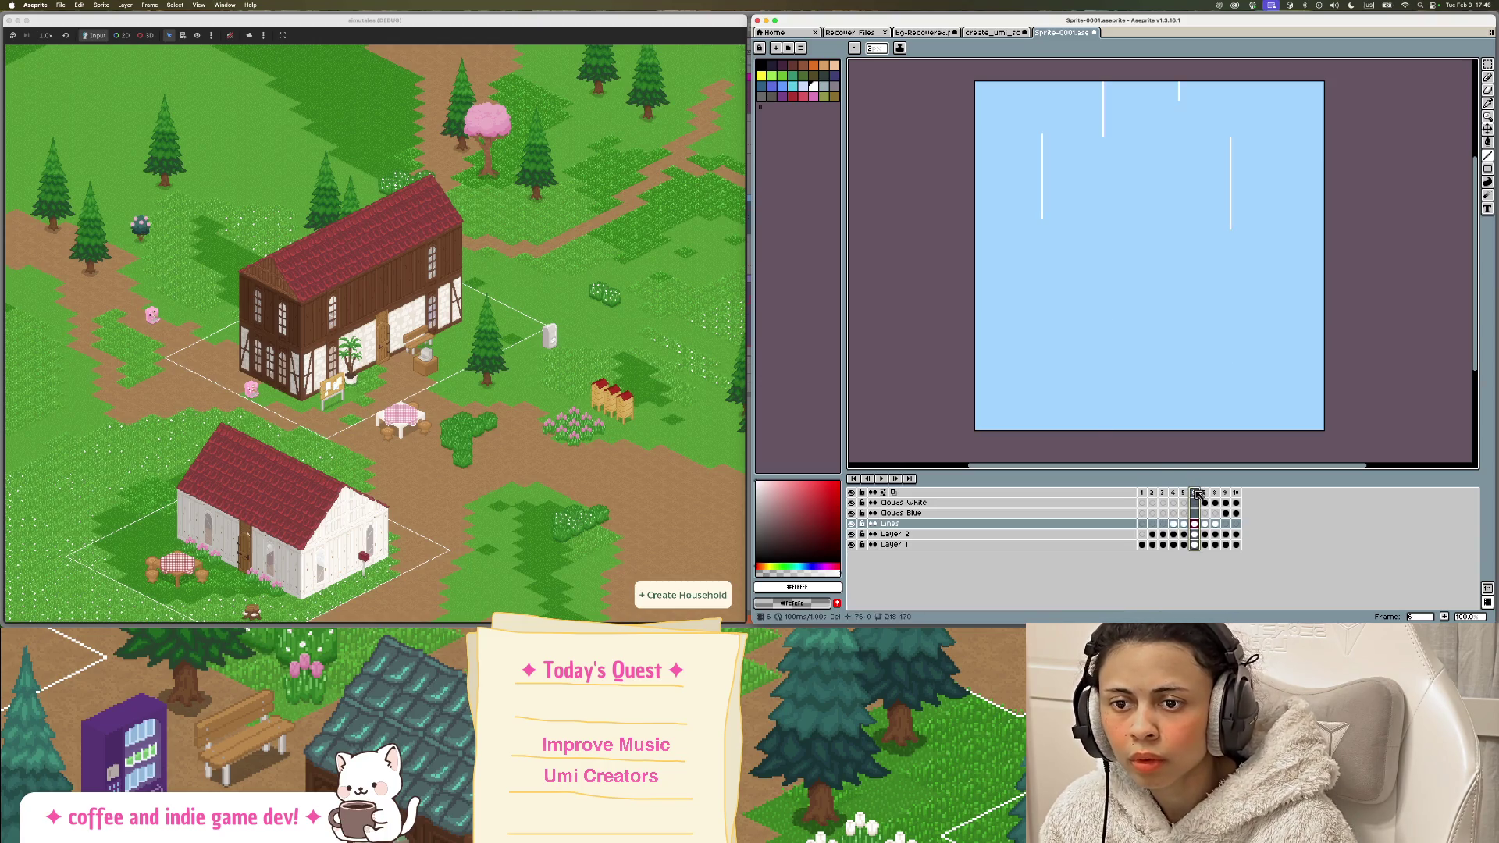
left_click(1205, 493)
left_click(1215, 492)
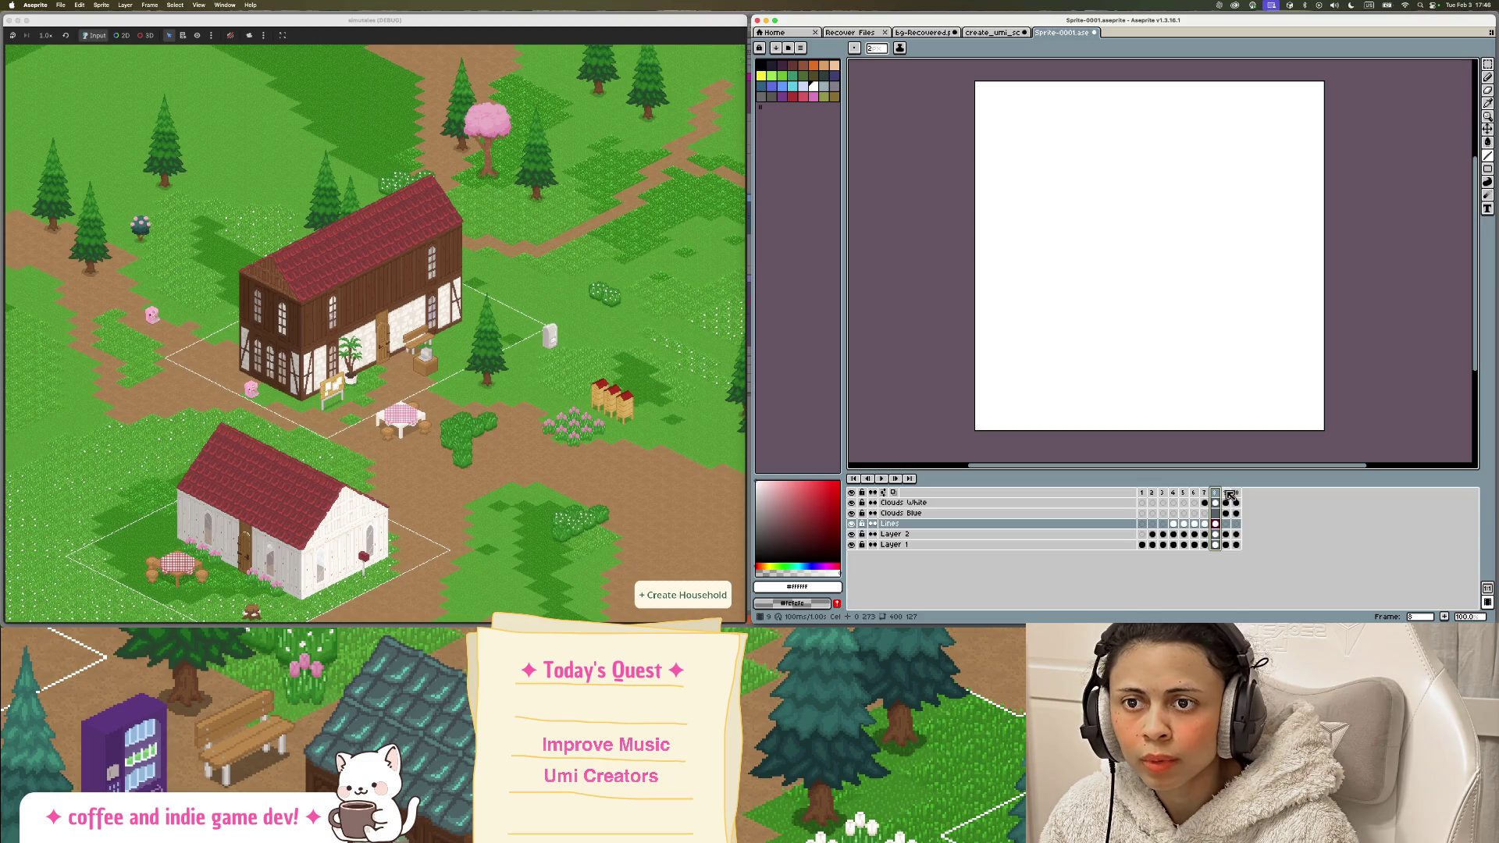
left_click(1225, 493)
left_click(1215, 492)
left_click(1225, 493)
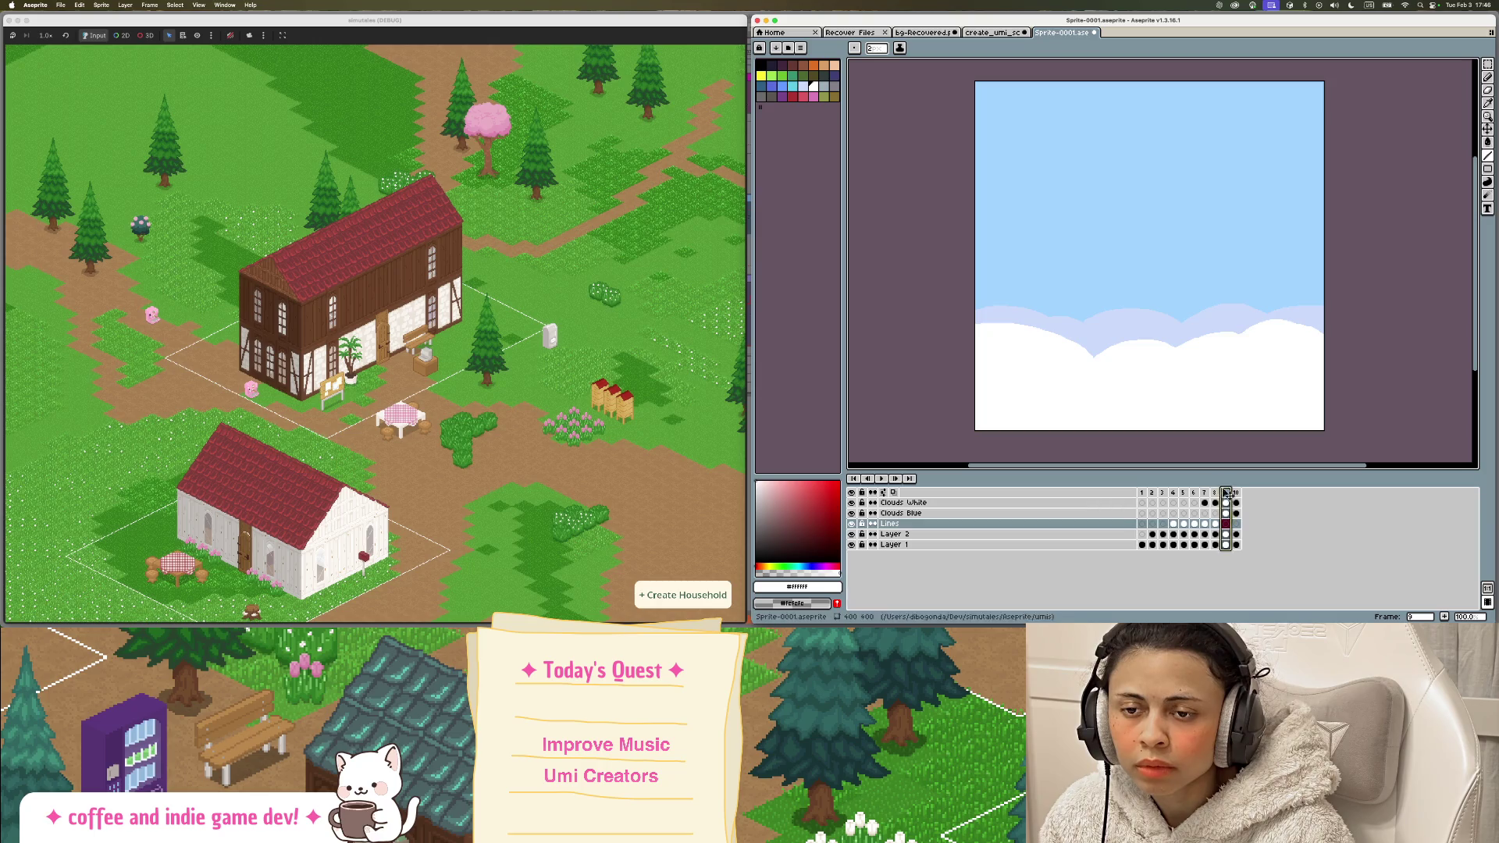
left_click(1215, 493)
left_click(1225, 493)
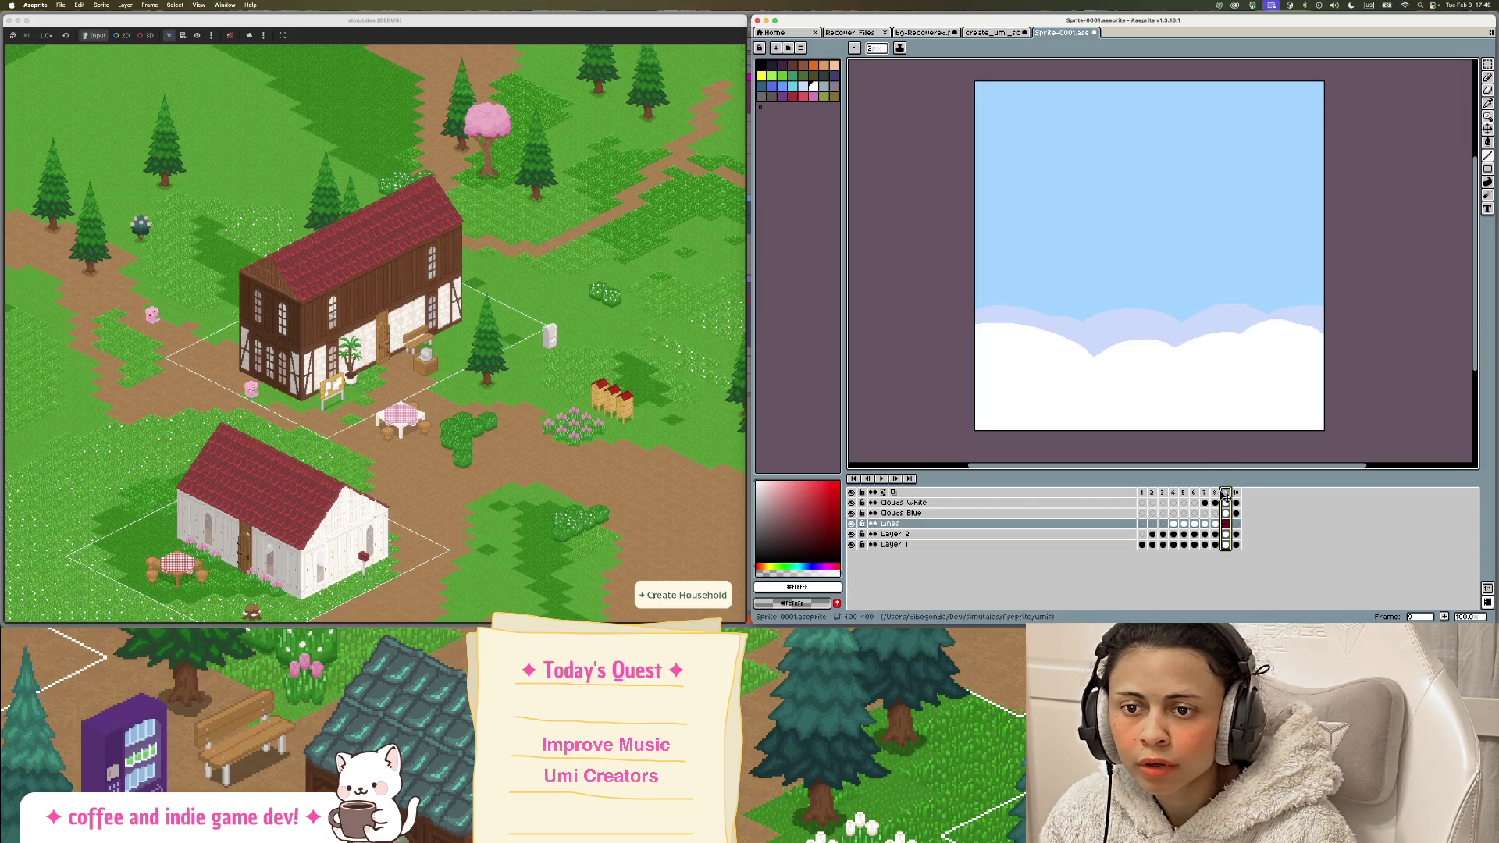
left_click(1215, 493)
Step: Add a new frame at the end, then pick white with the eyedropper and compare sky-and-clouds frame 10 with white frame 8
right_click(1220, 492)
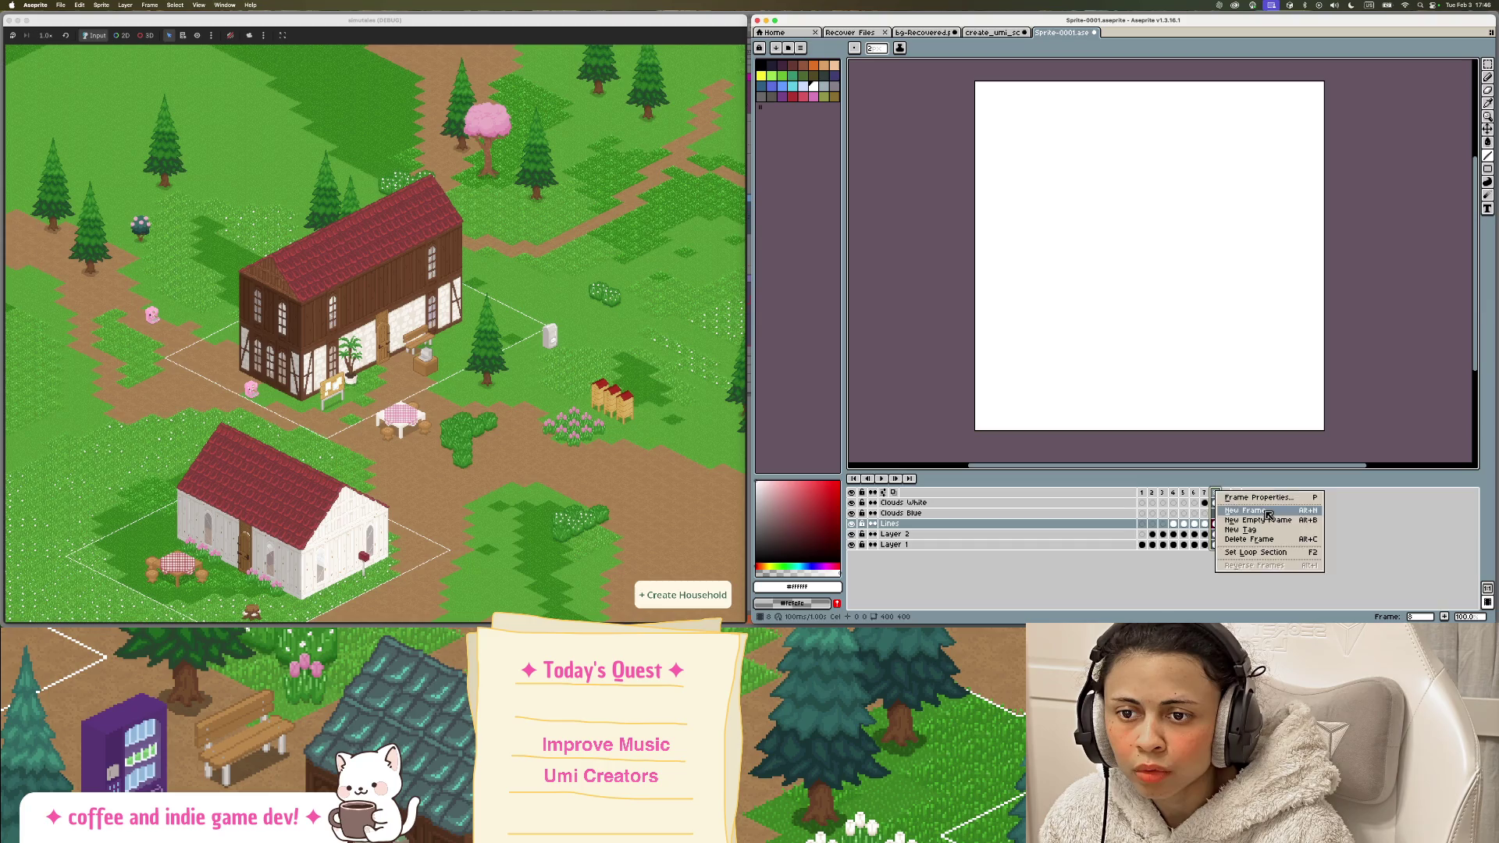
left_click(1249, 513)
left_click(1236, 492)
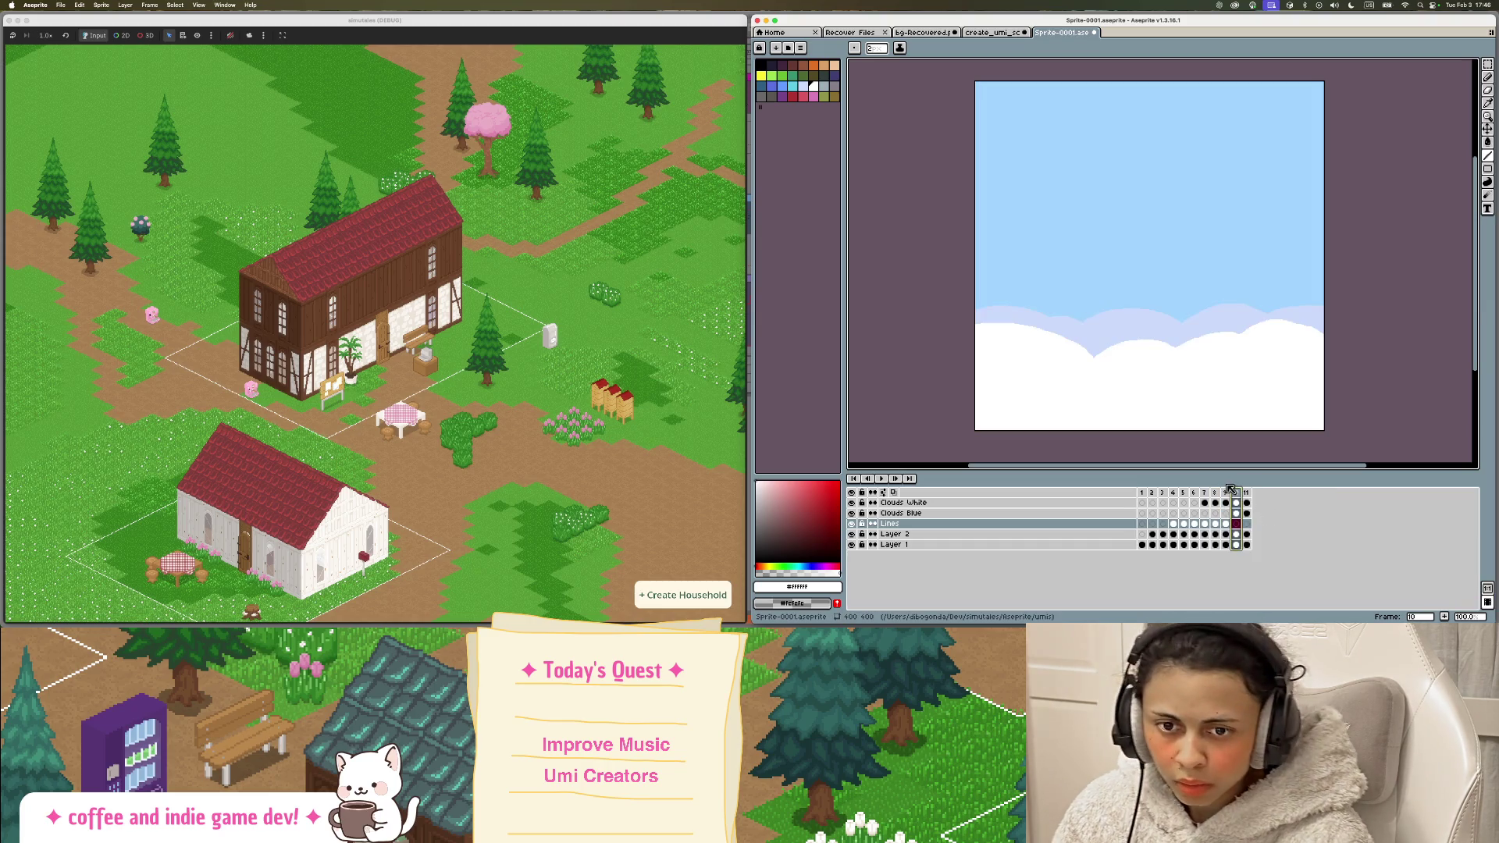
key("i")
left_click(1216, 493)
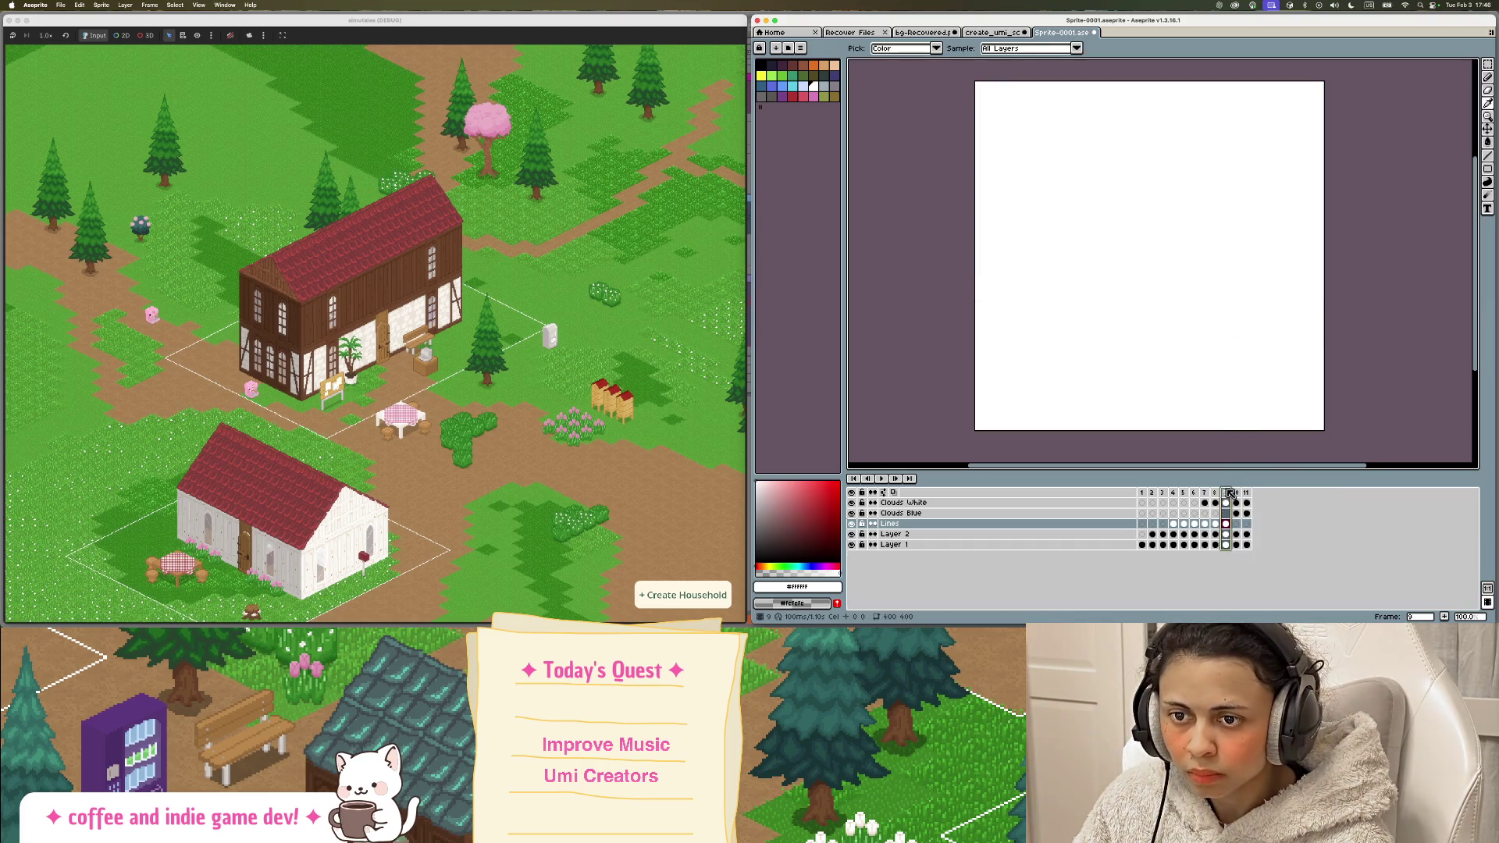
Step: Duplicate the sky-and-clouds frame as a new frame
right_click(1227, 492)
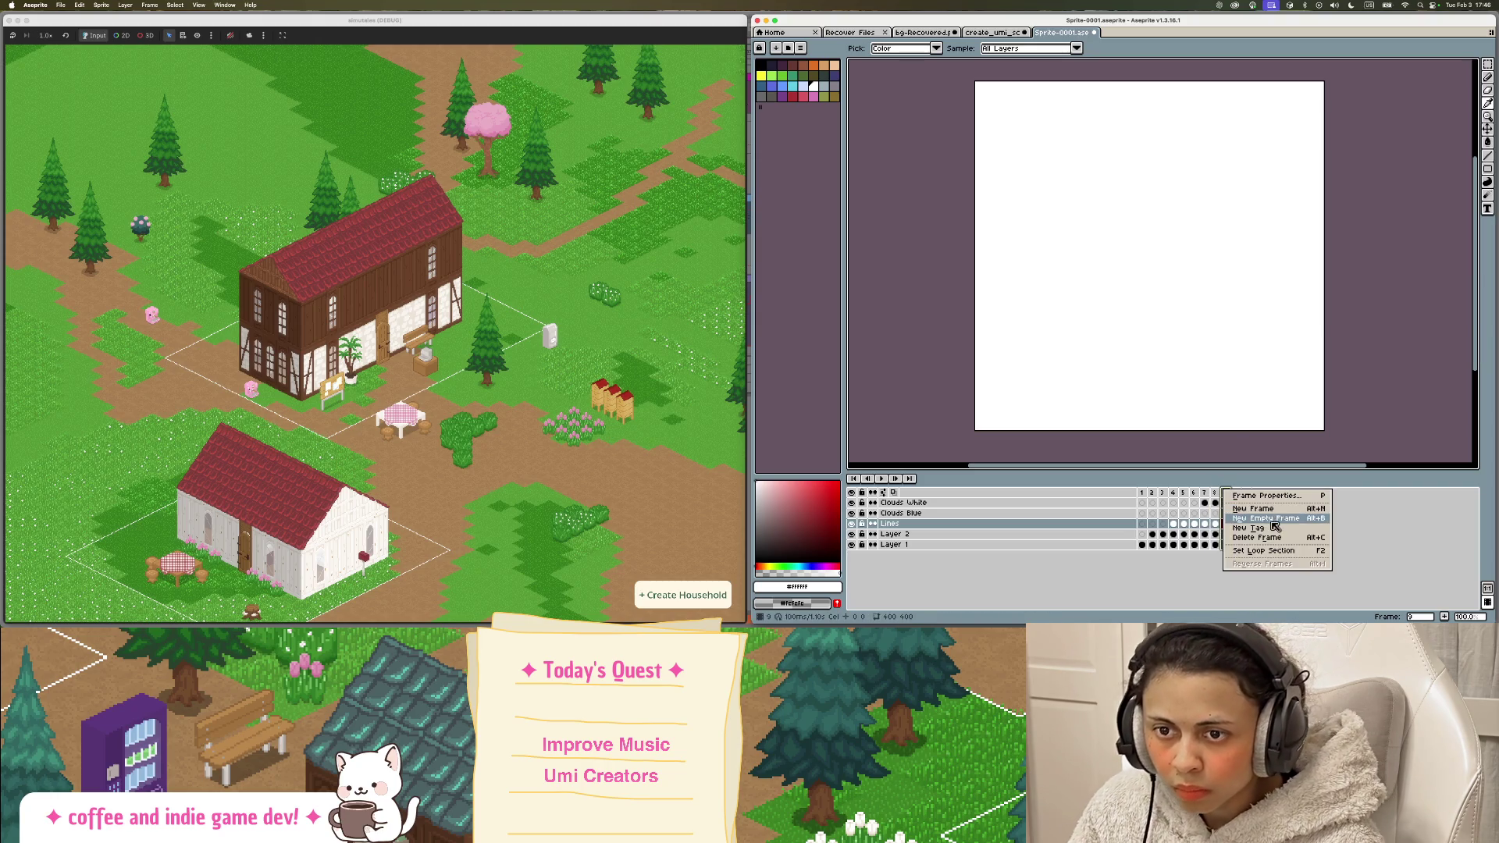
key("Escape")
left_click(1232, 494)
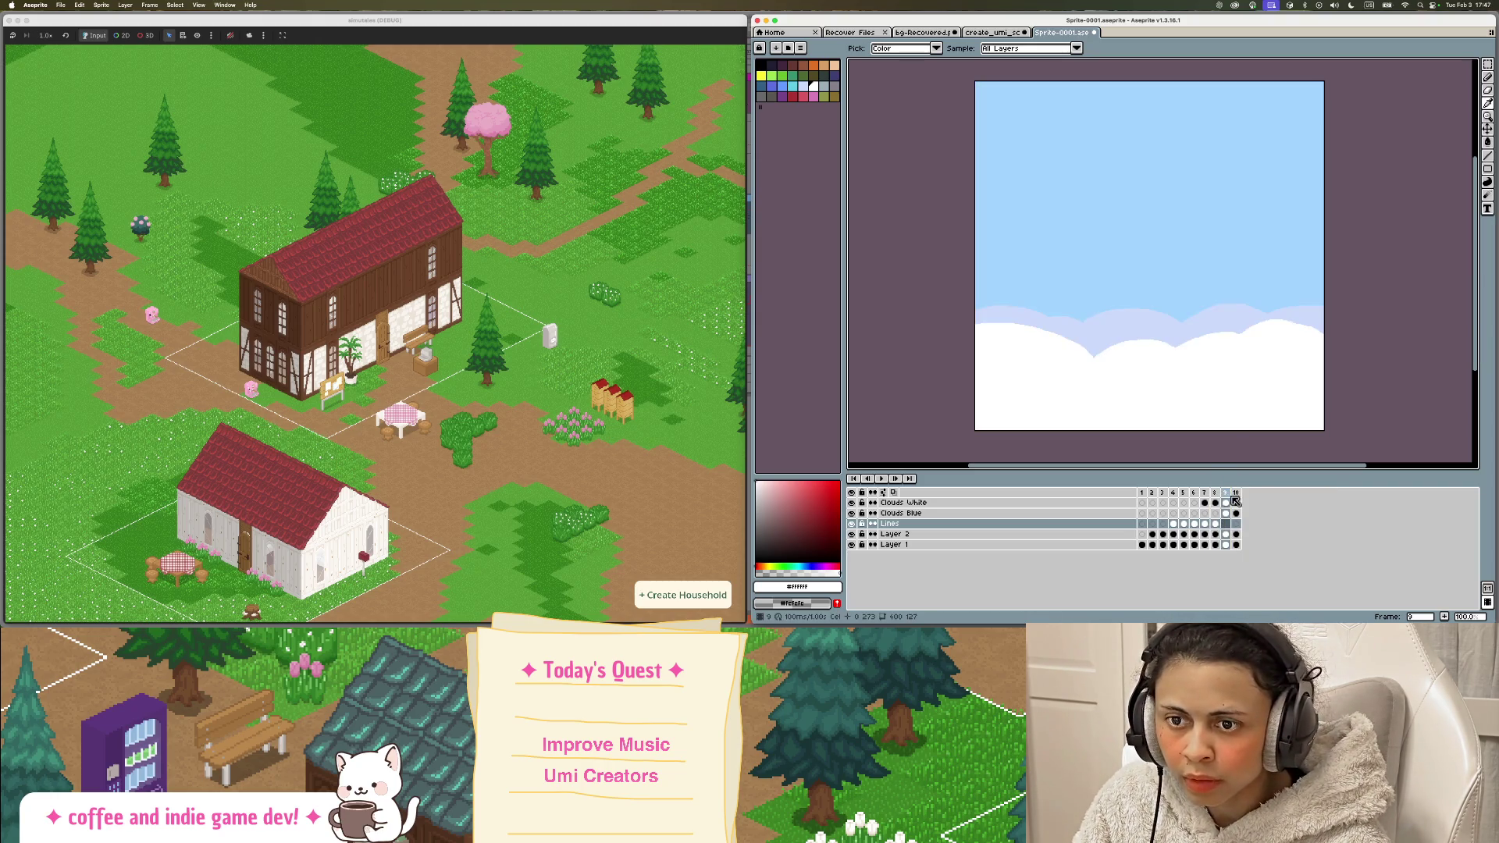
right_click(1232, 494)
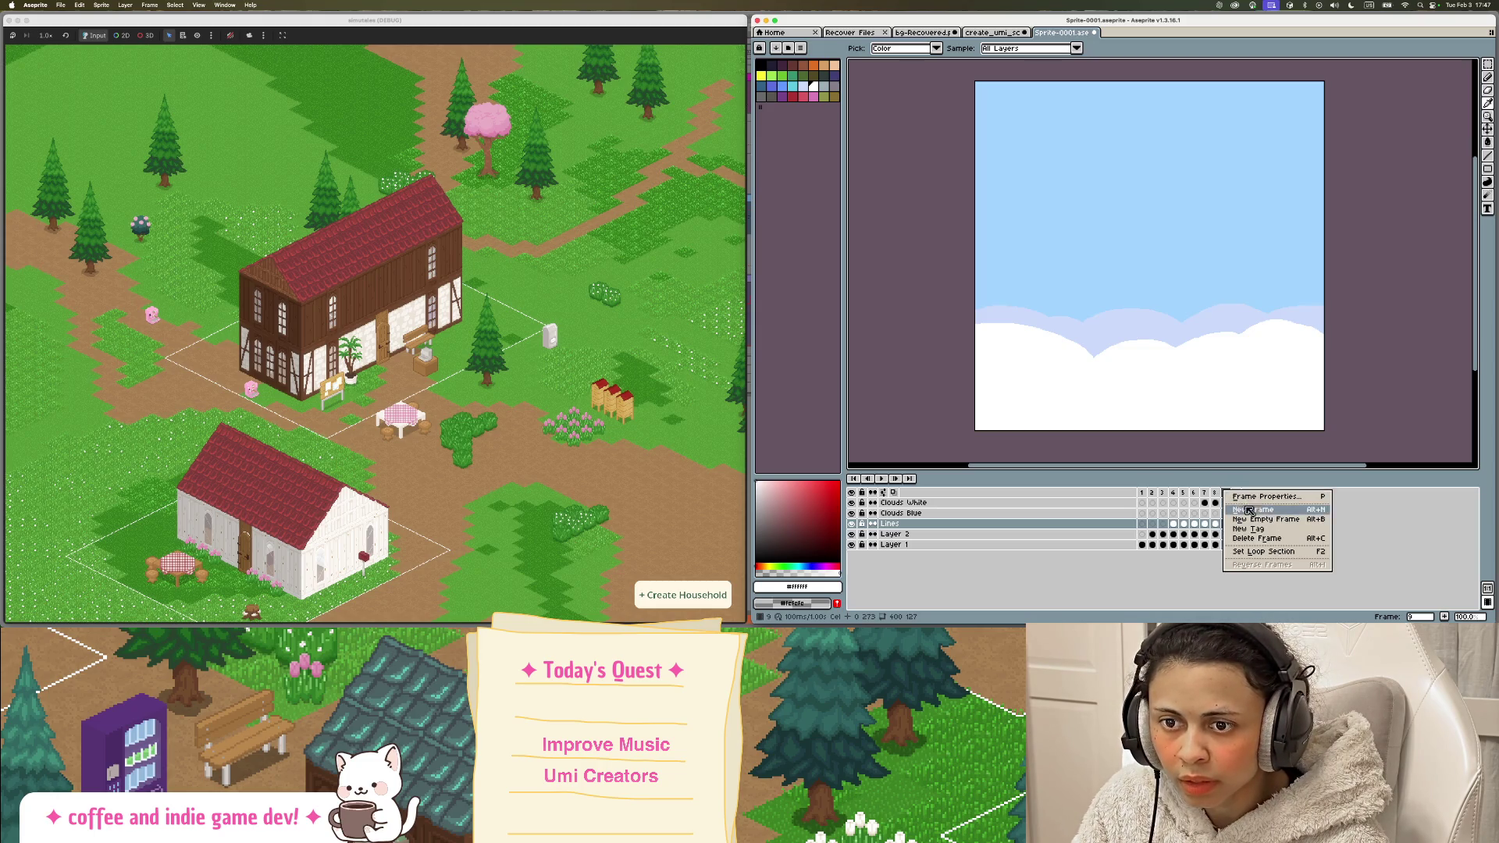
left_click(1256, 509)
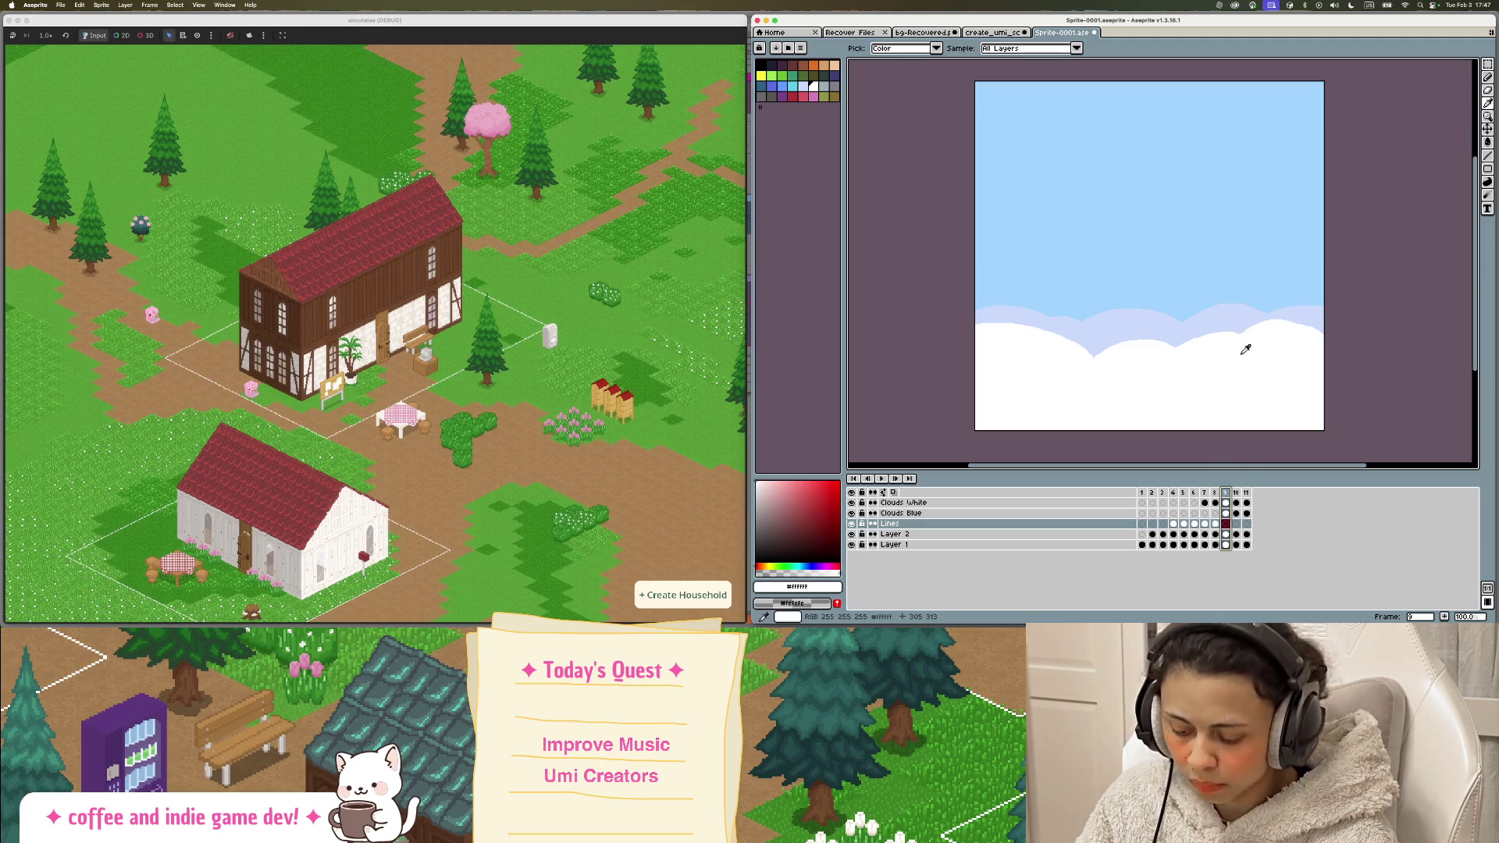
left_click_drag(976, 204, 1056, 178)
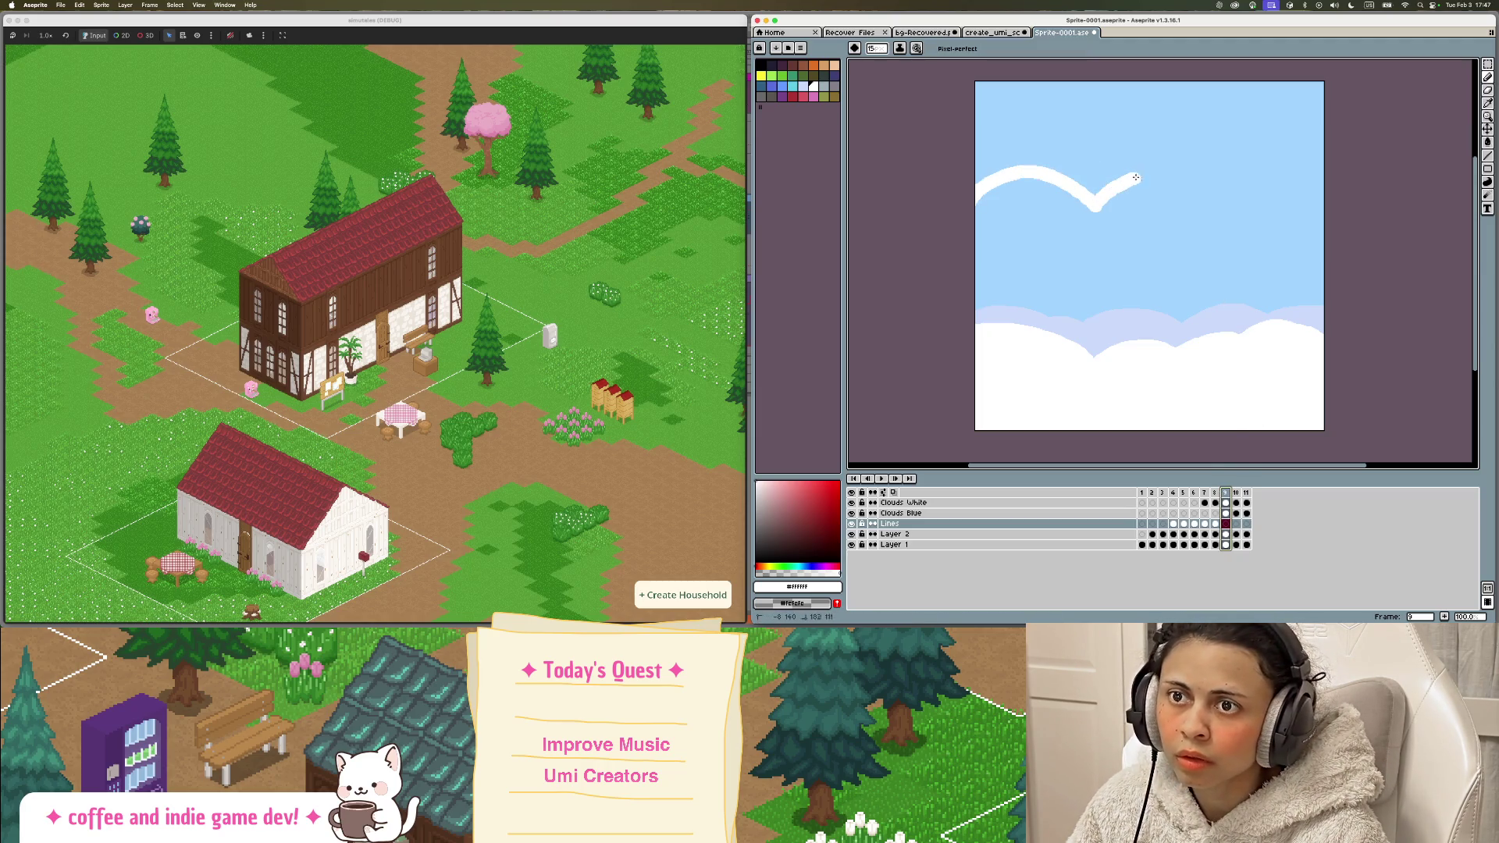
left_click_drag(1301, 153, 1327, 154)
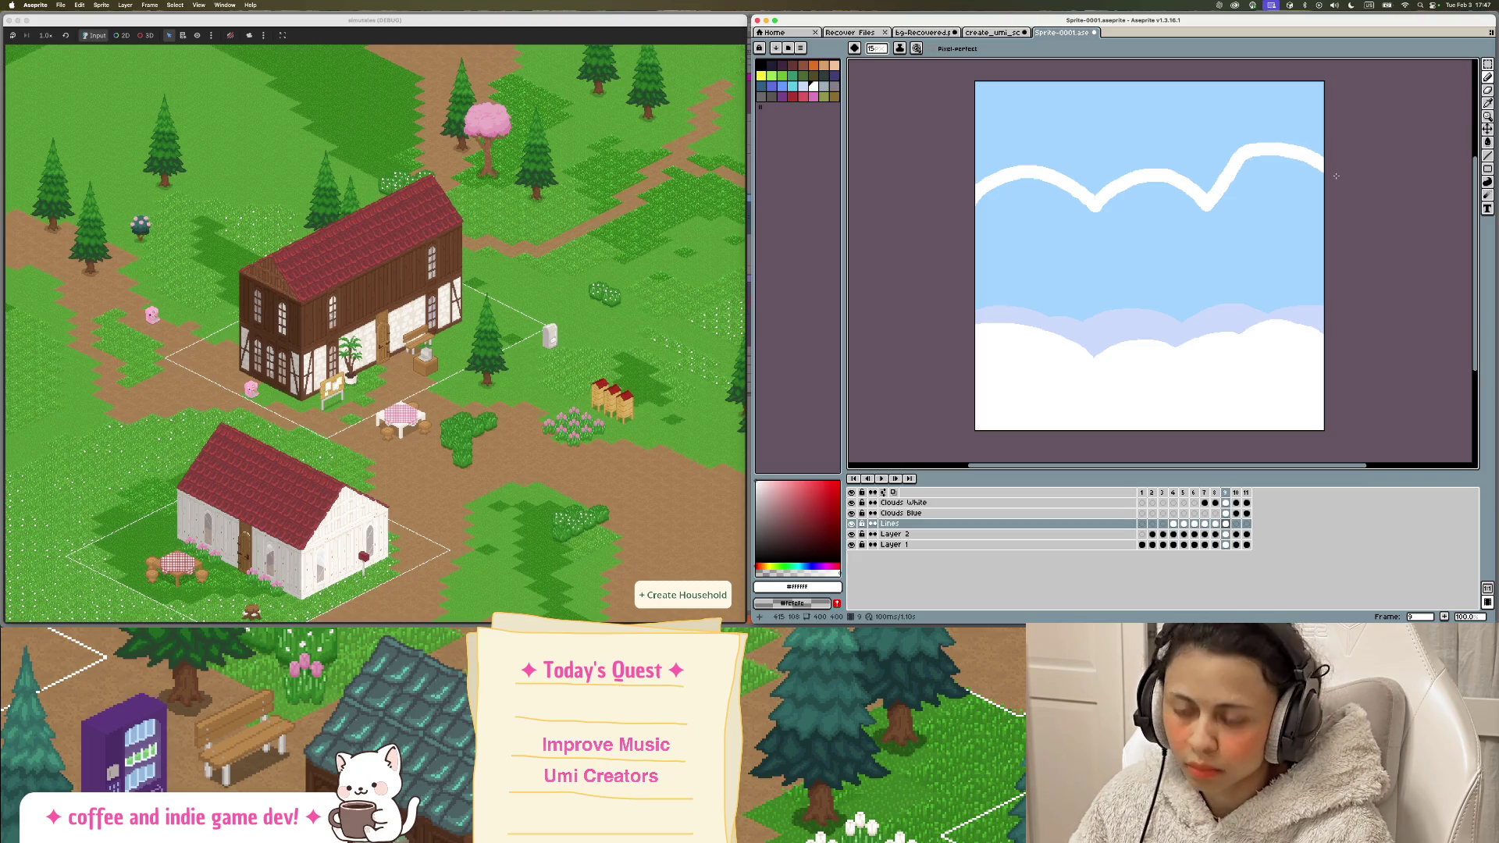
key("g")
left_click(1245, 211)
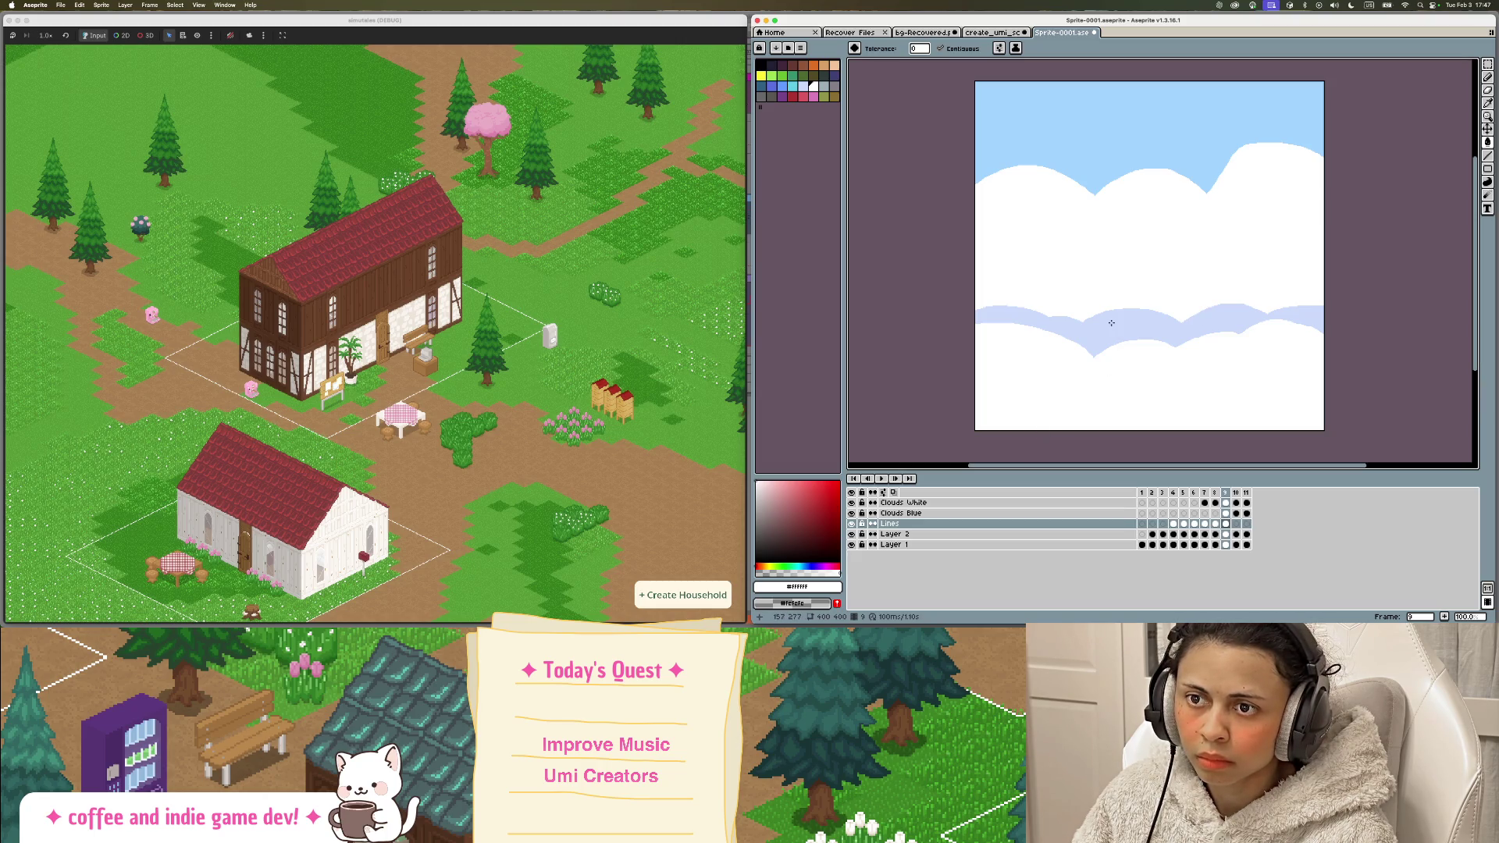
key("b")
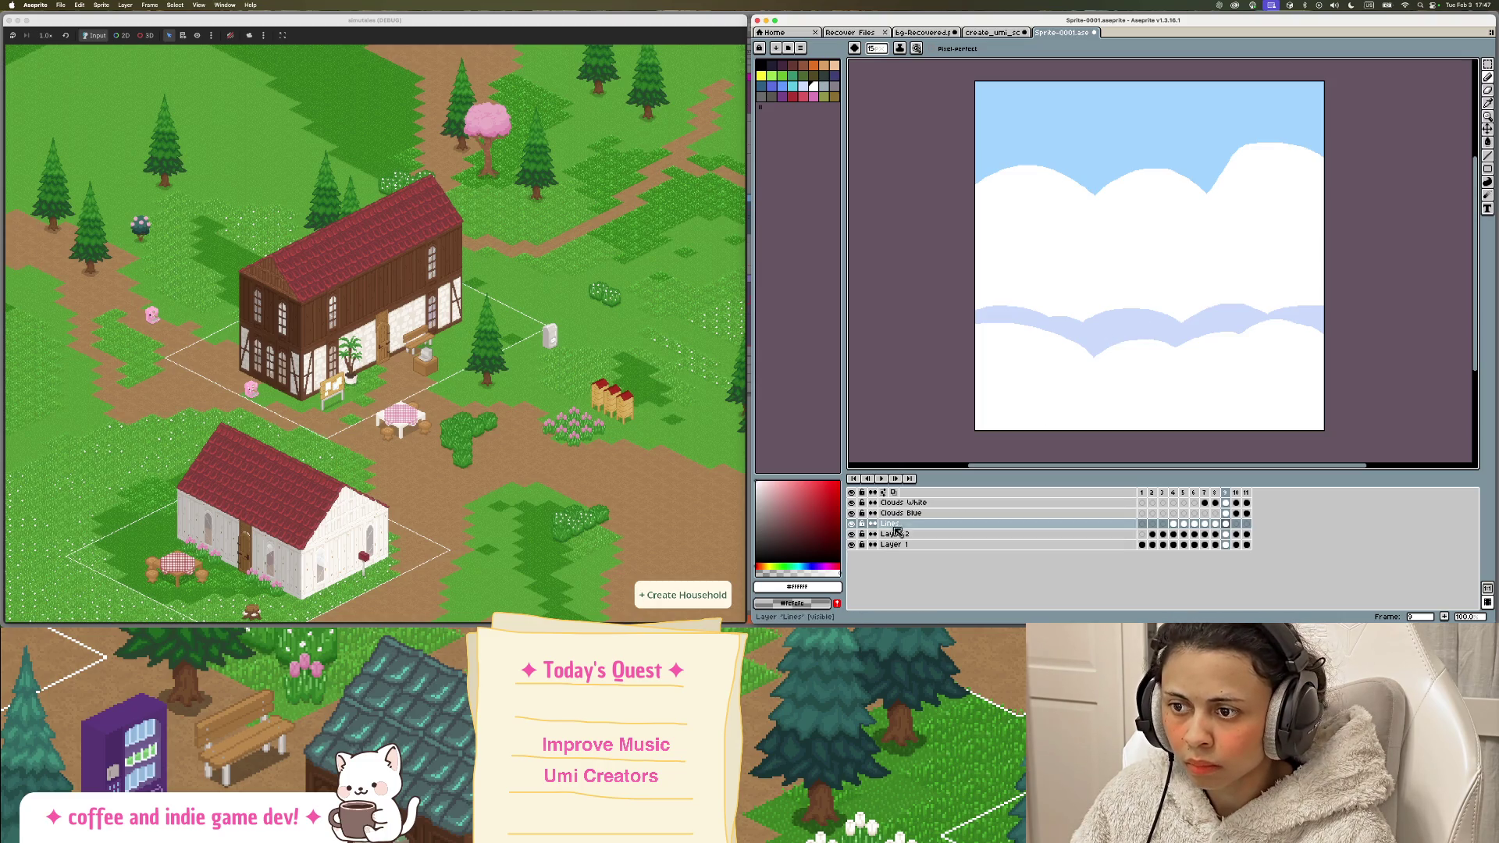
left_click(851, 503)
left_click(850, 503)
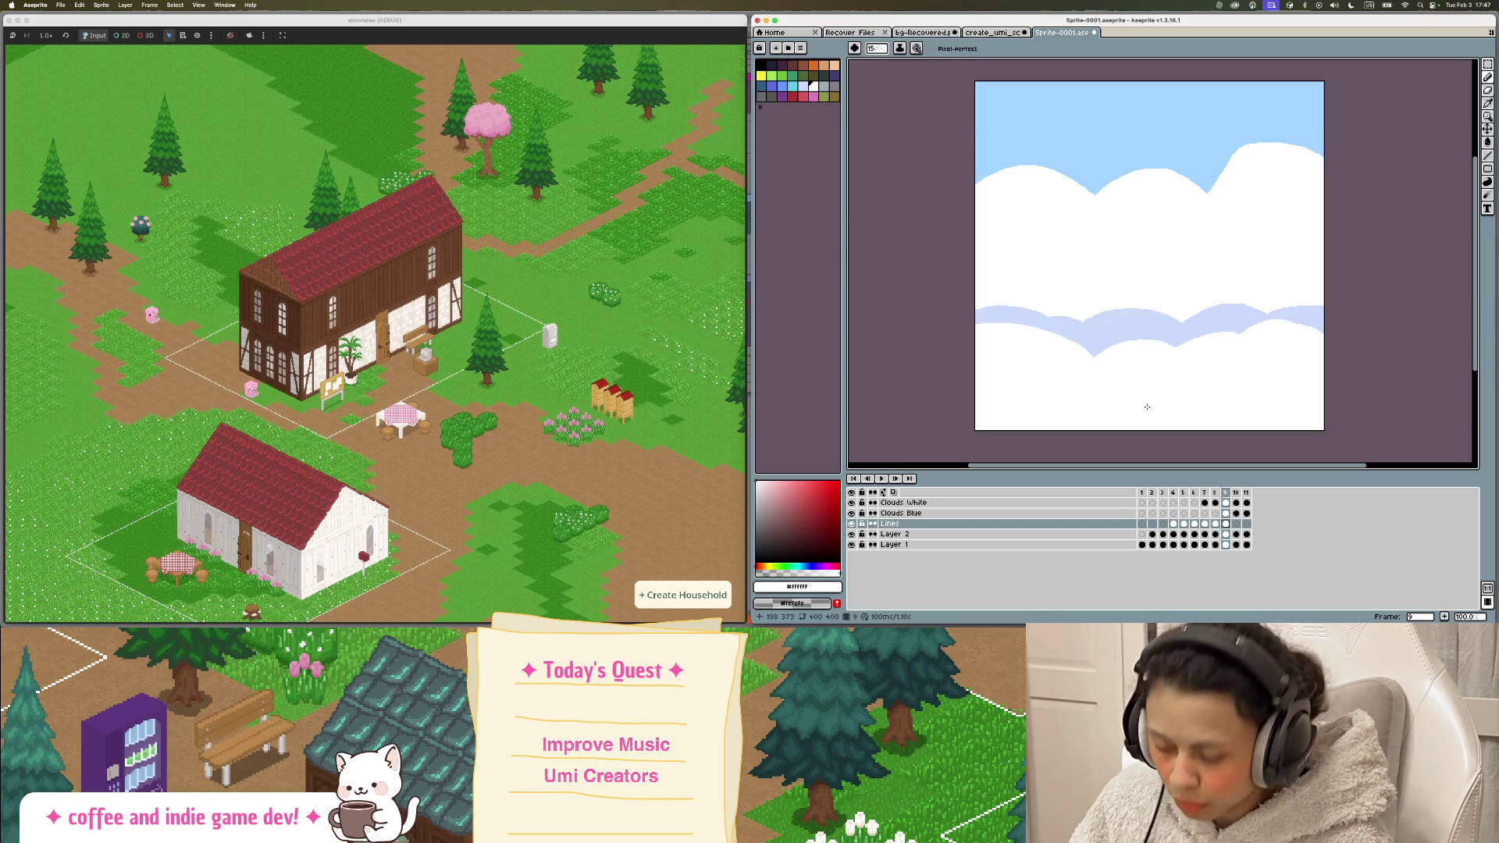
key("ctrl+z")
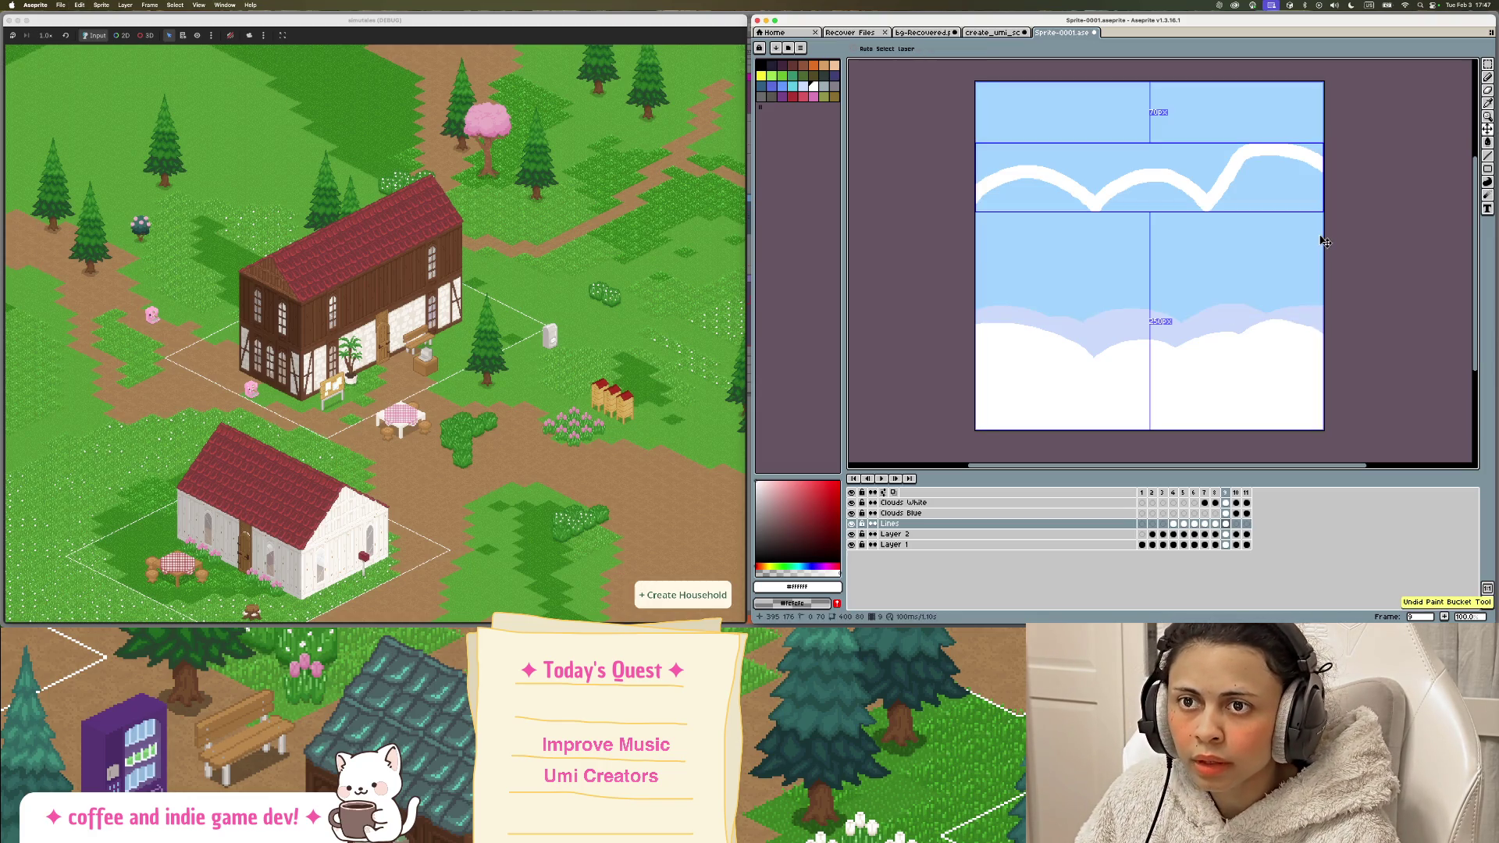
key("ctrl+z")
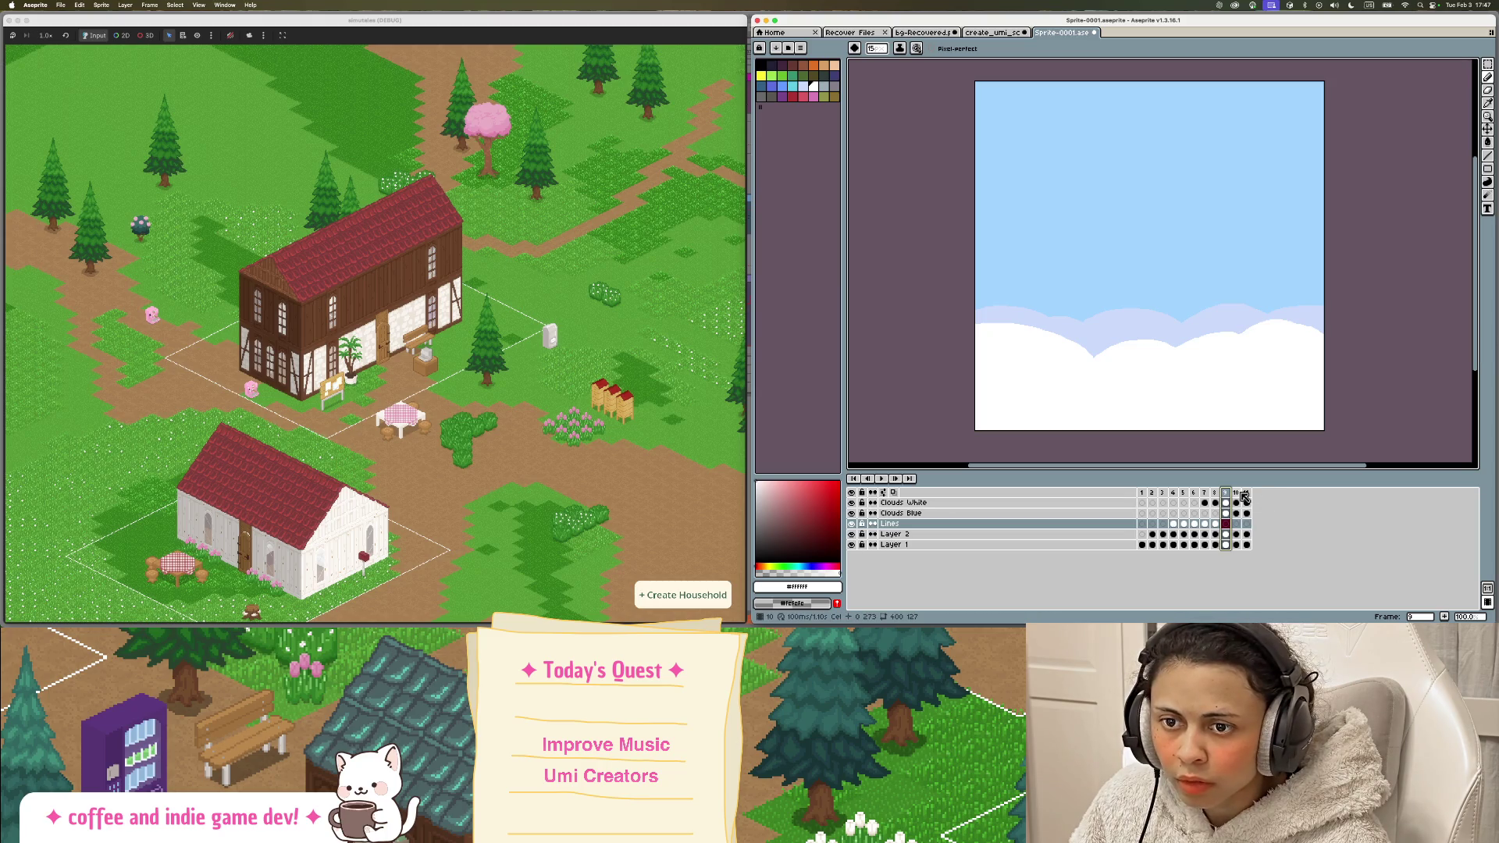
Step: On the Clouds White layer, draw a curved cloud outline edge to edge and fill below it with white
left_click(943, 505)
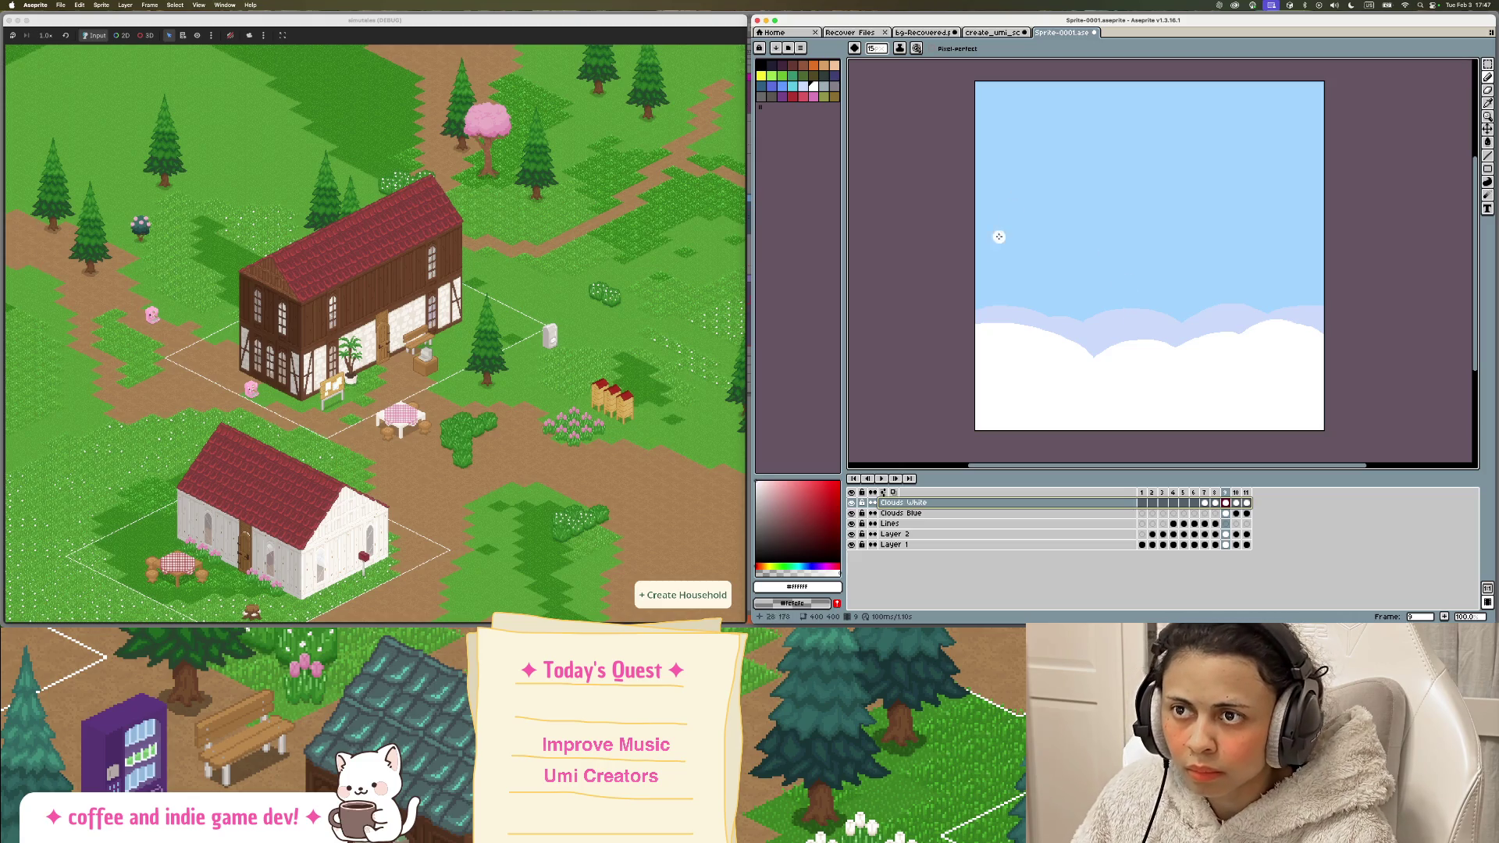
left_click_drag(979, 223, 1091, 209)
left_click_drag(1211, 209, 1321, 193)
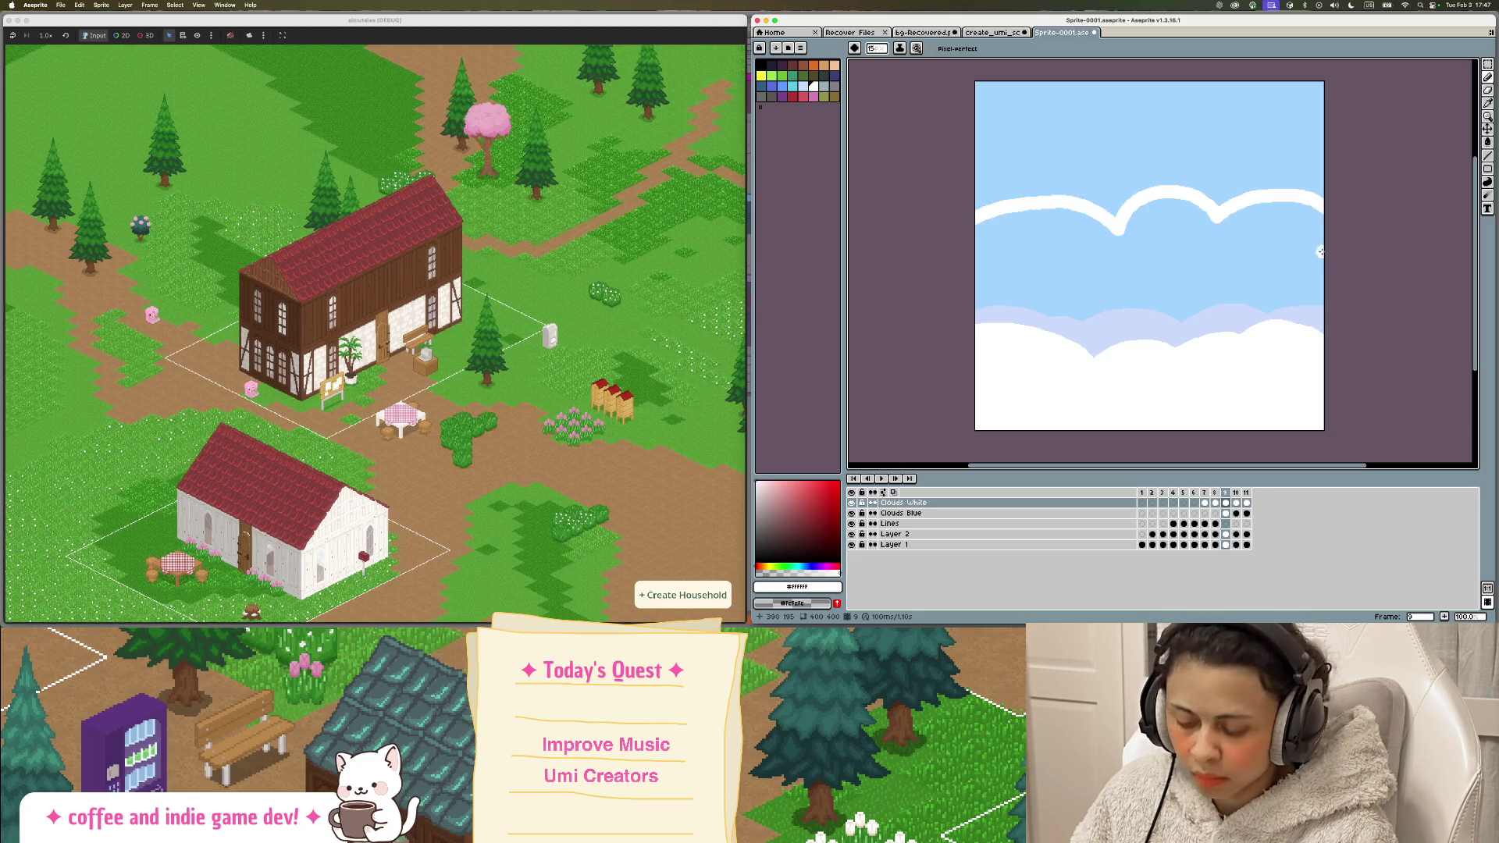
key("g")
left_click(1228, 263)
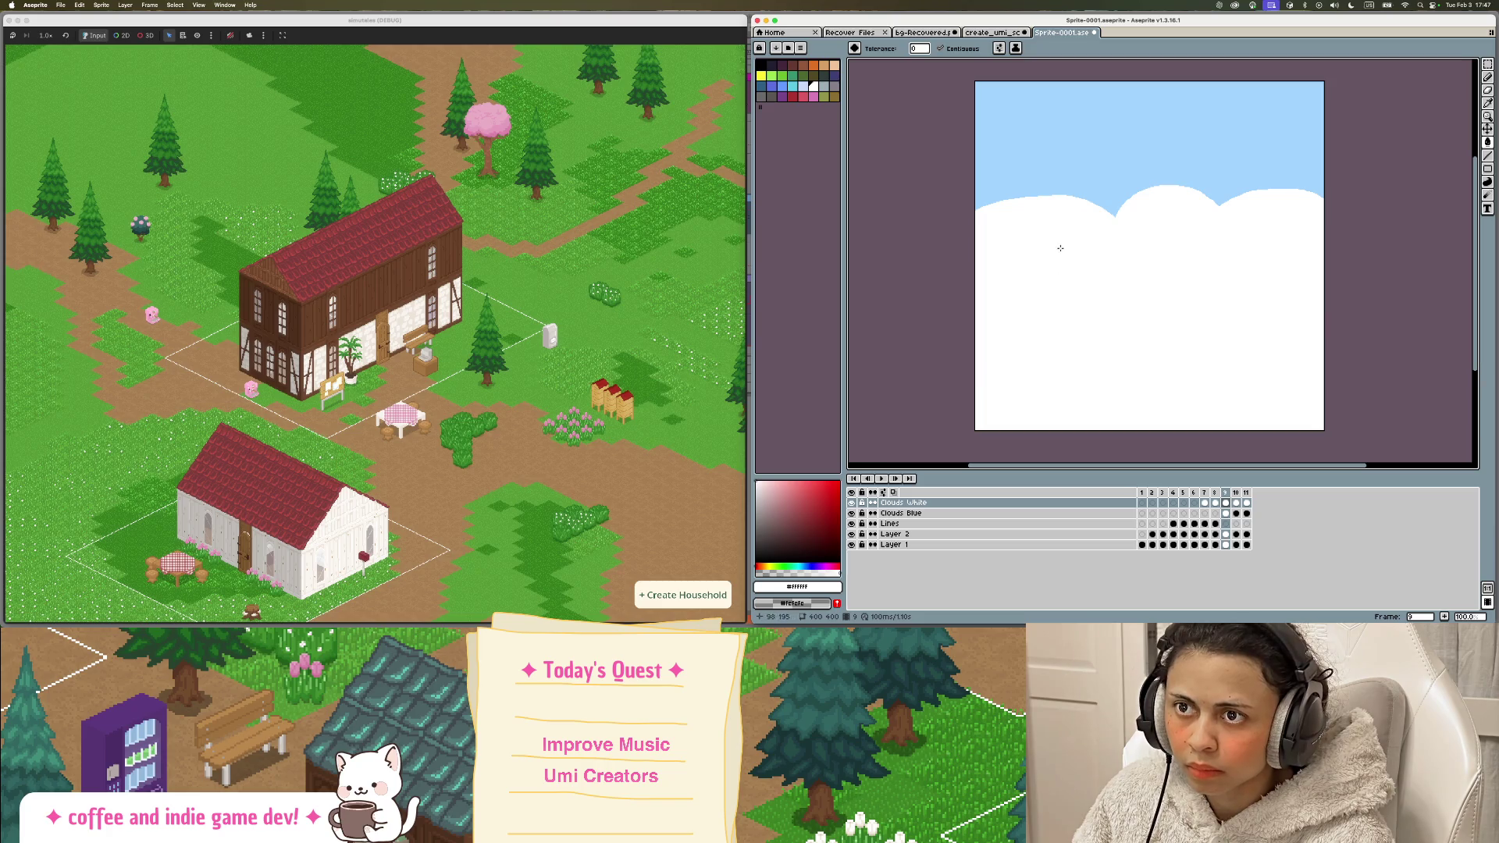
Step: Play the animation preview and compare the tall clouds in frame 9 with frame 10's lower clouds
left_click(882, 478)
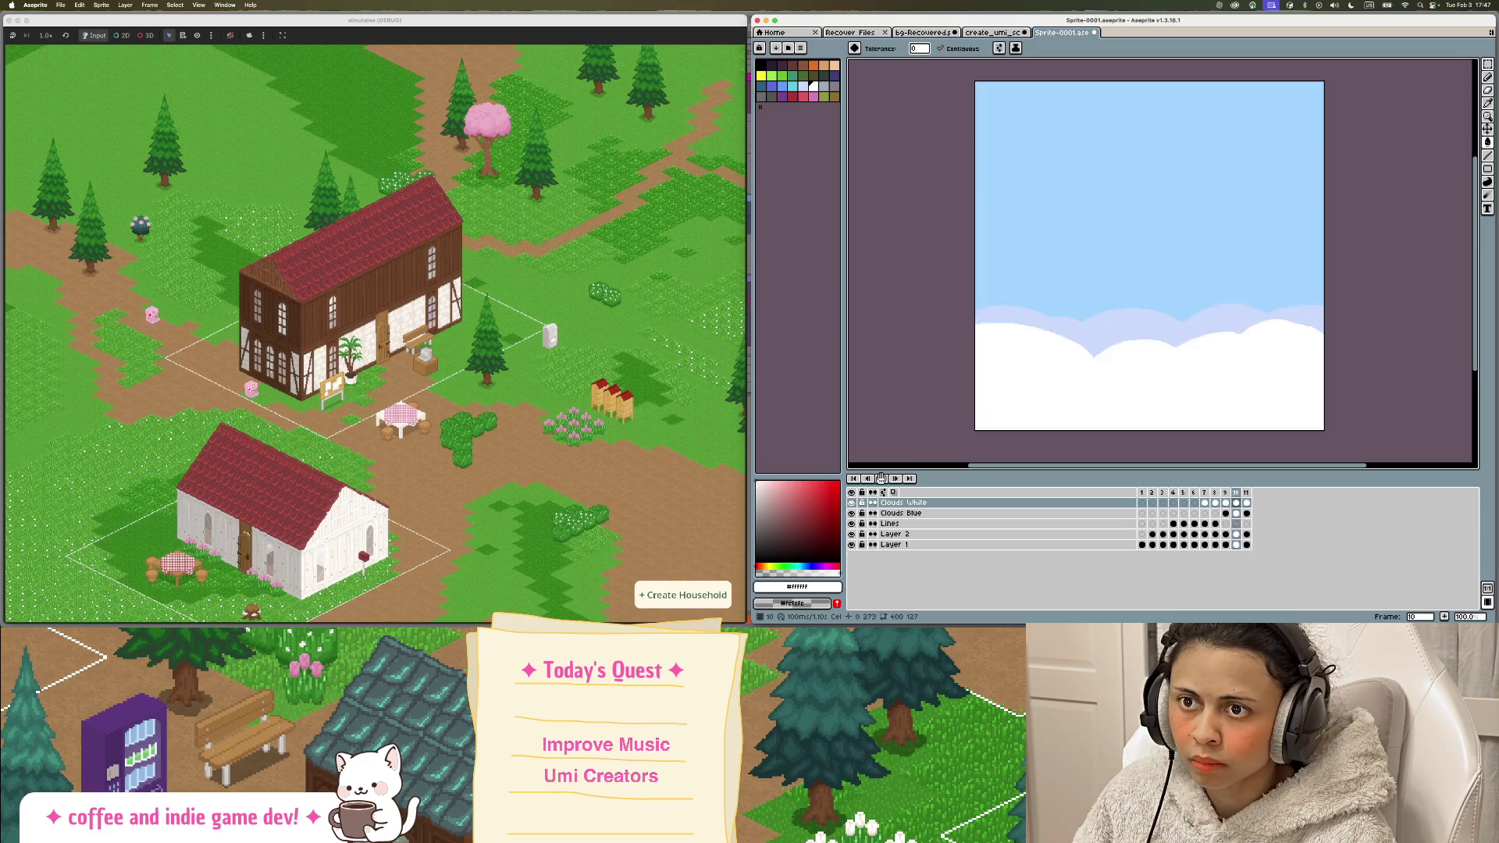
left_click(1227, 494)
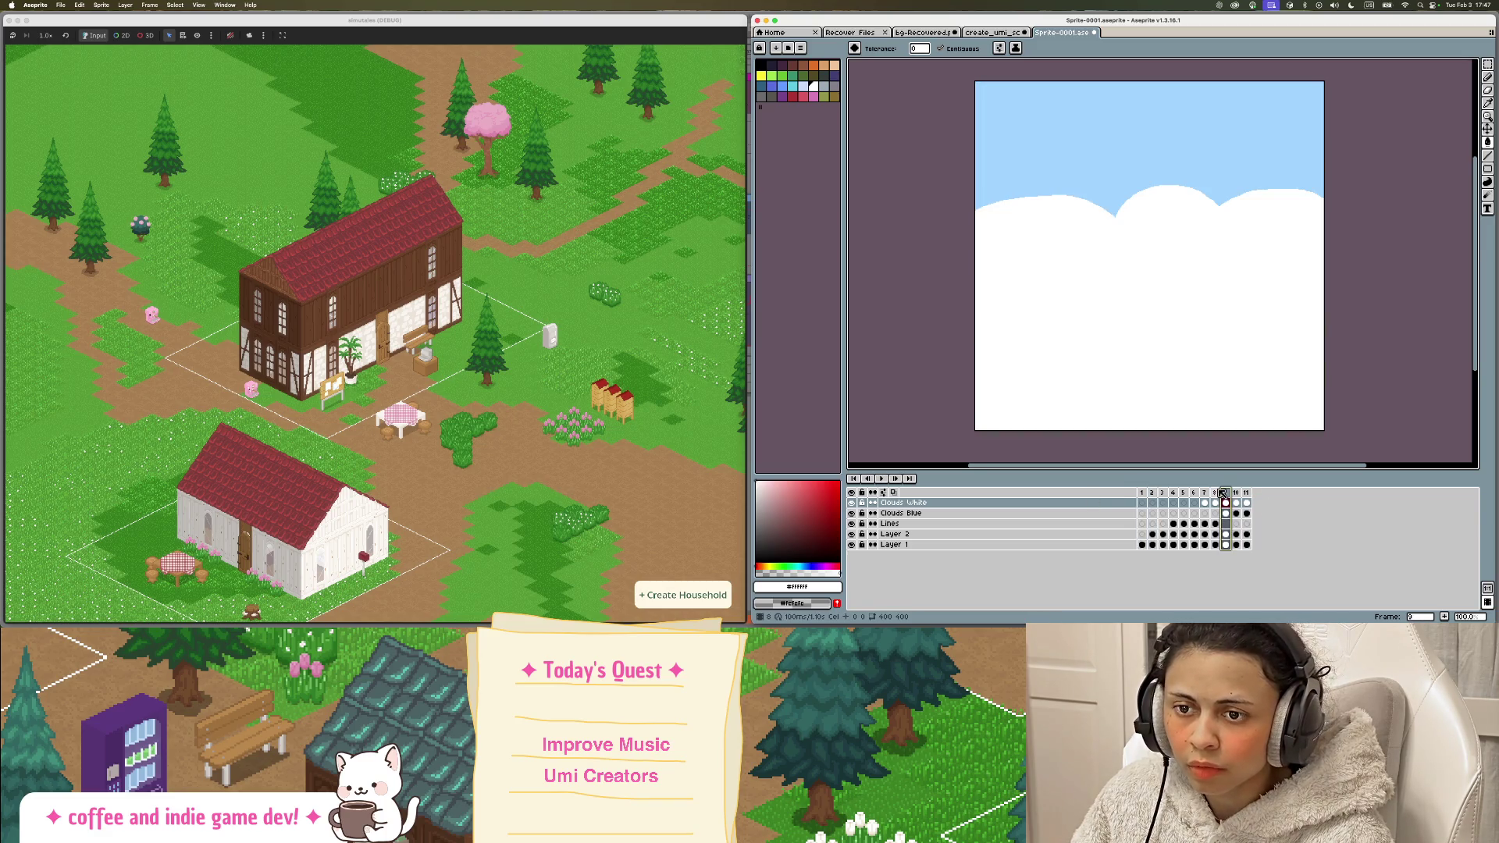
left_click(1236, 494)
left_click(1226, 494)
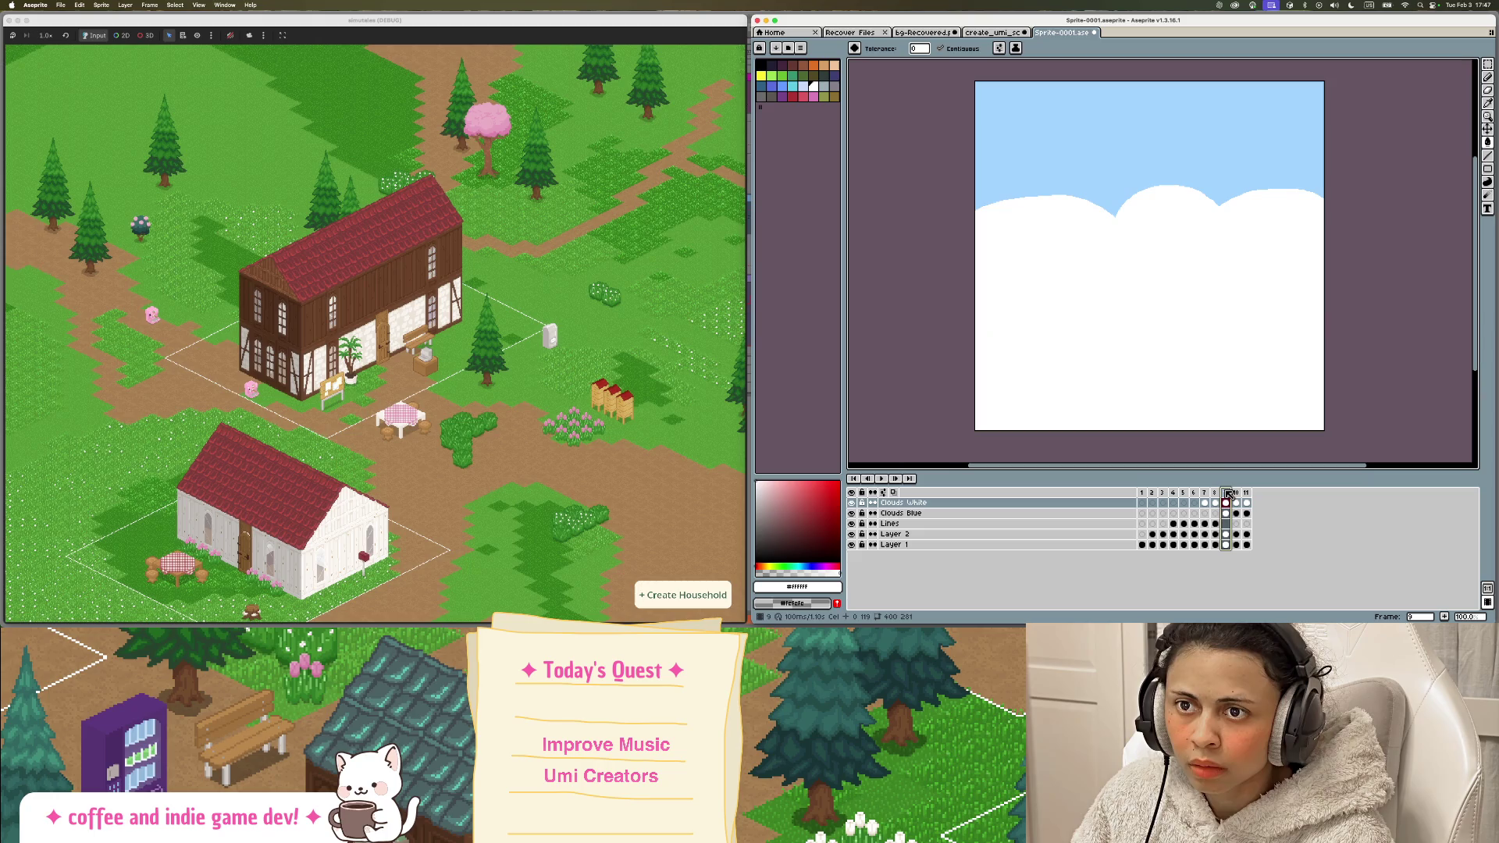
key("b")
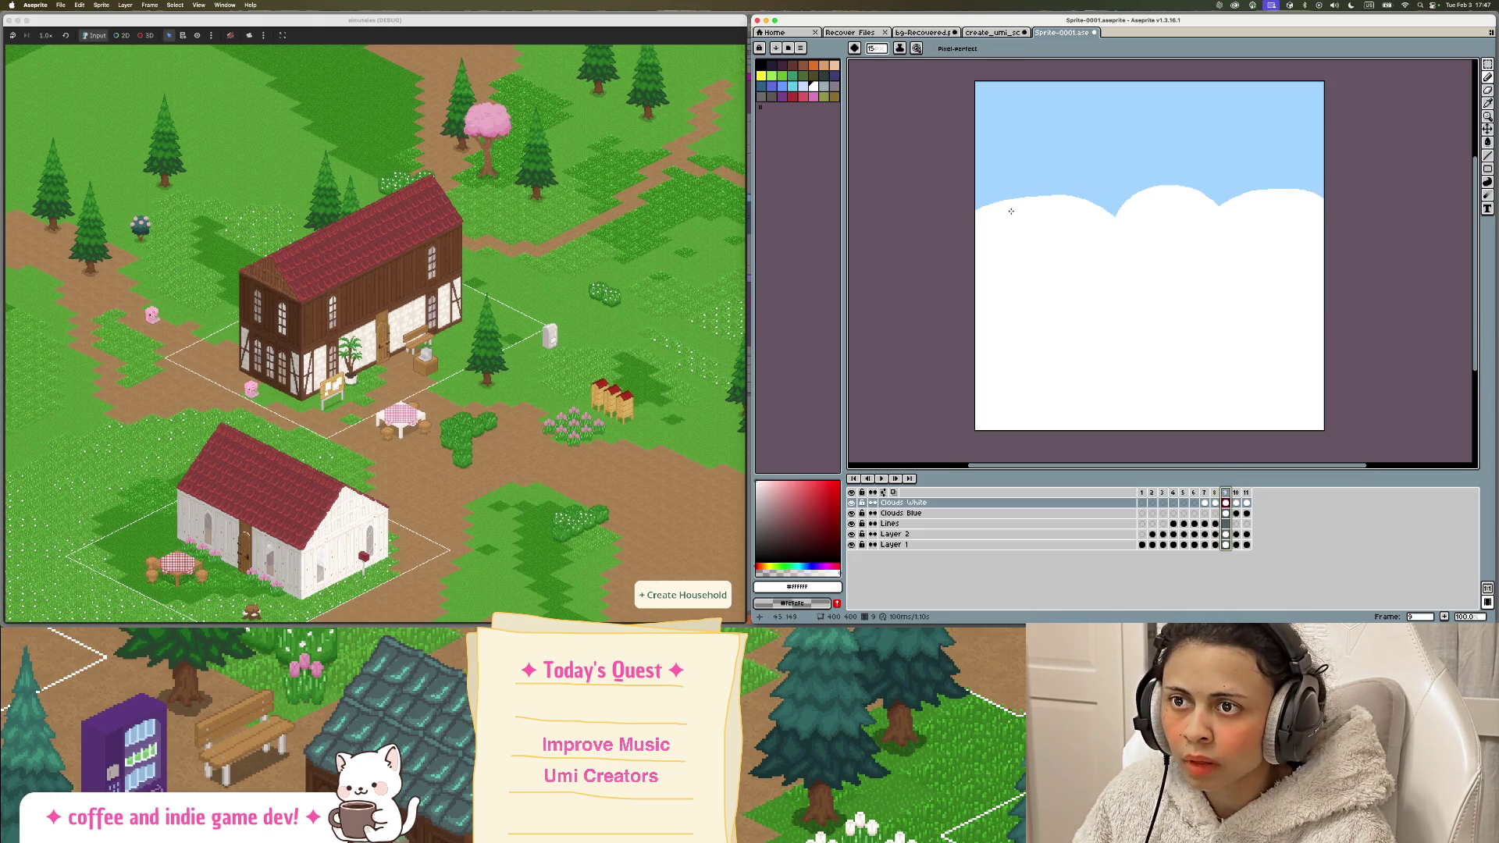
Step: Redraw the white wisp into the cloud and fill both blue gaps with white
key("ctrl+z")
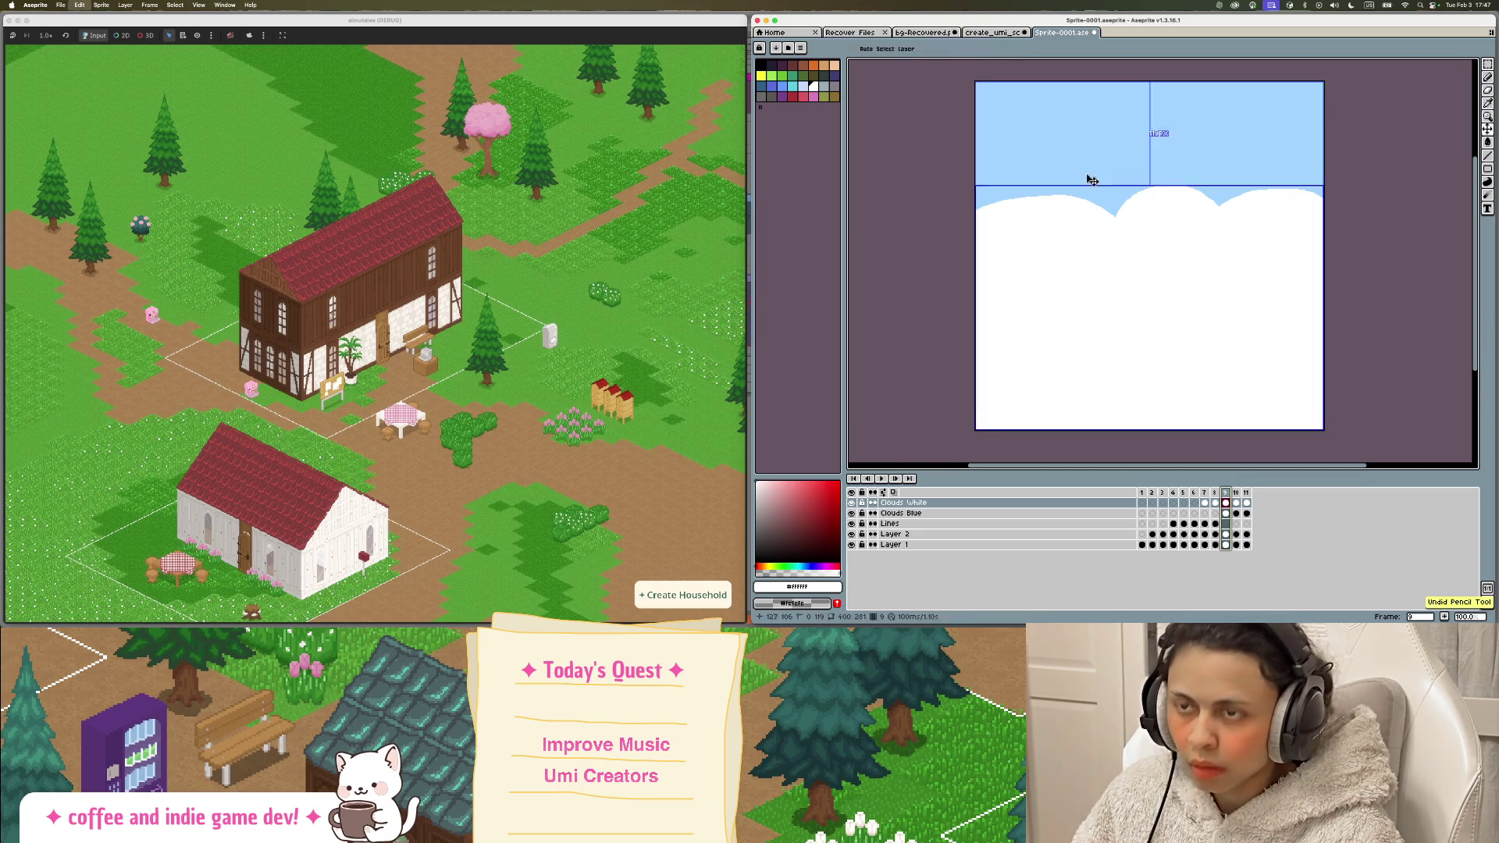
left_click_drag(1118, 178, 1113, 181)
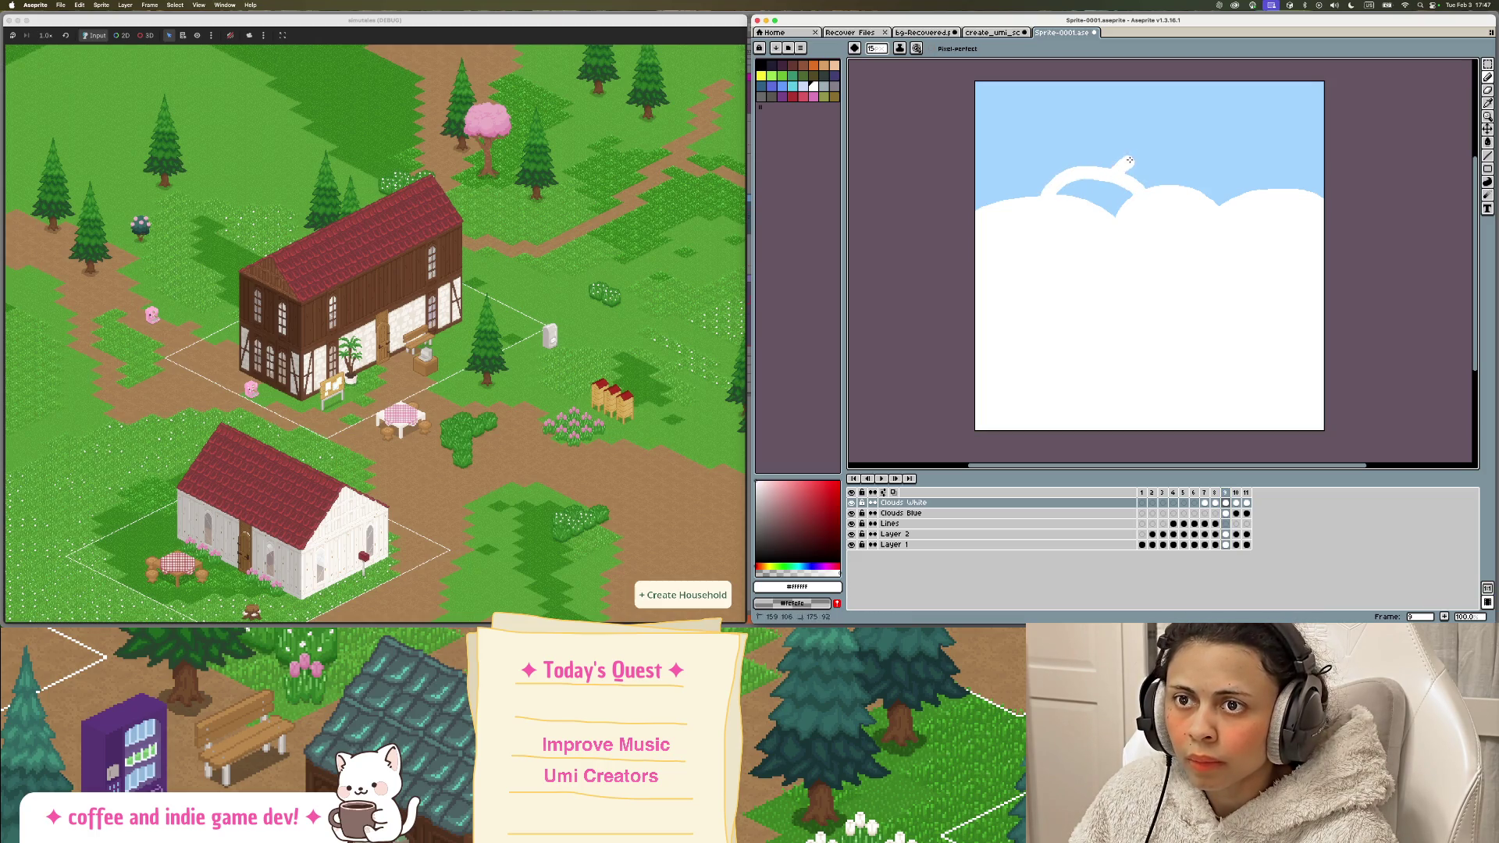
key("g")
left_click(1175, 175)
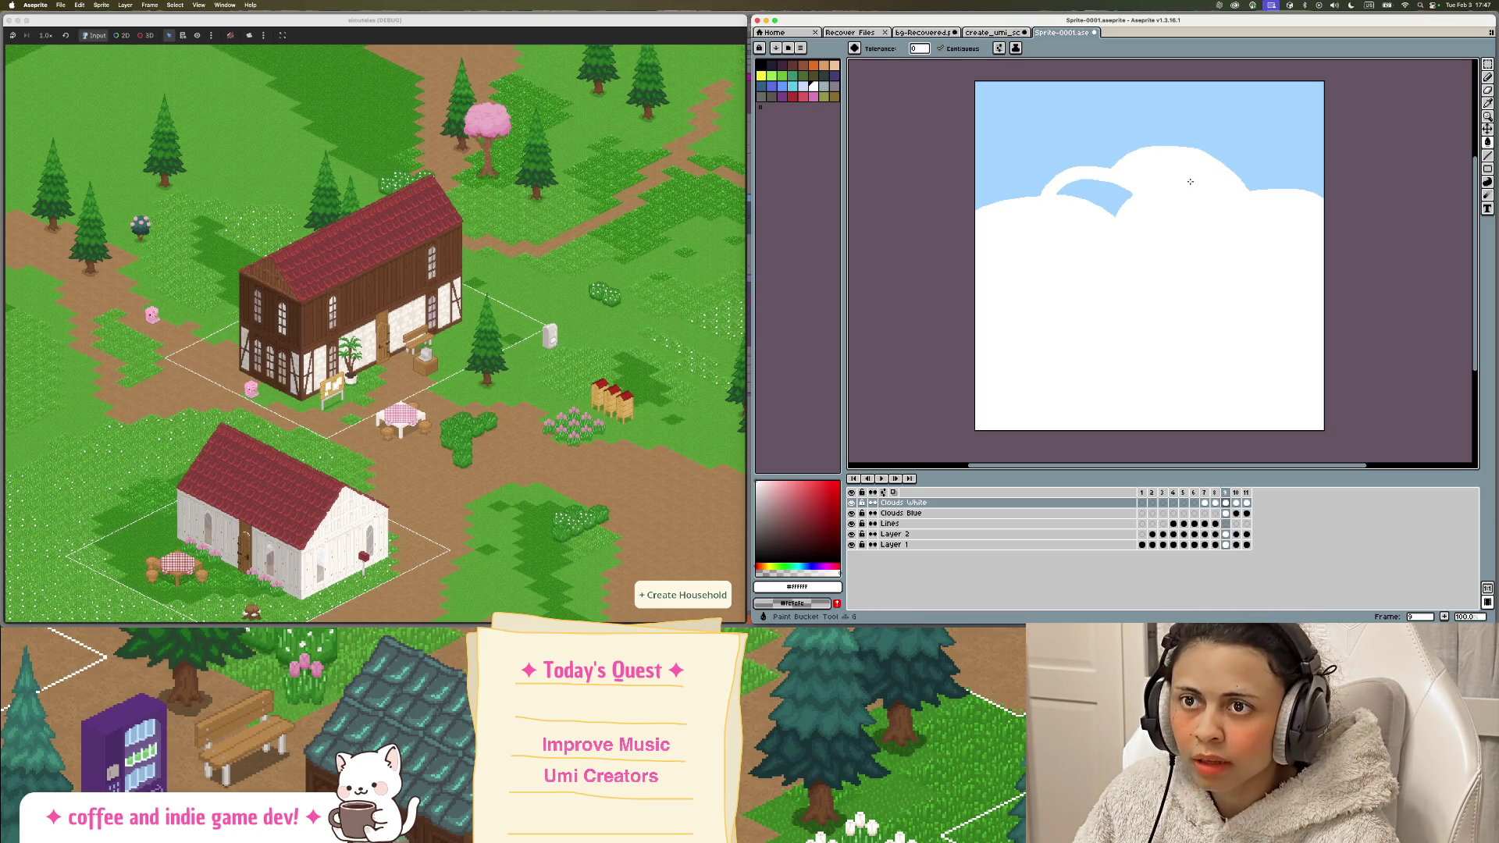
left_click(1091, 195)
Step: Check the clouds in frames 10 and 11, then switch to the Move tool
left_click(1236, 492)
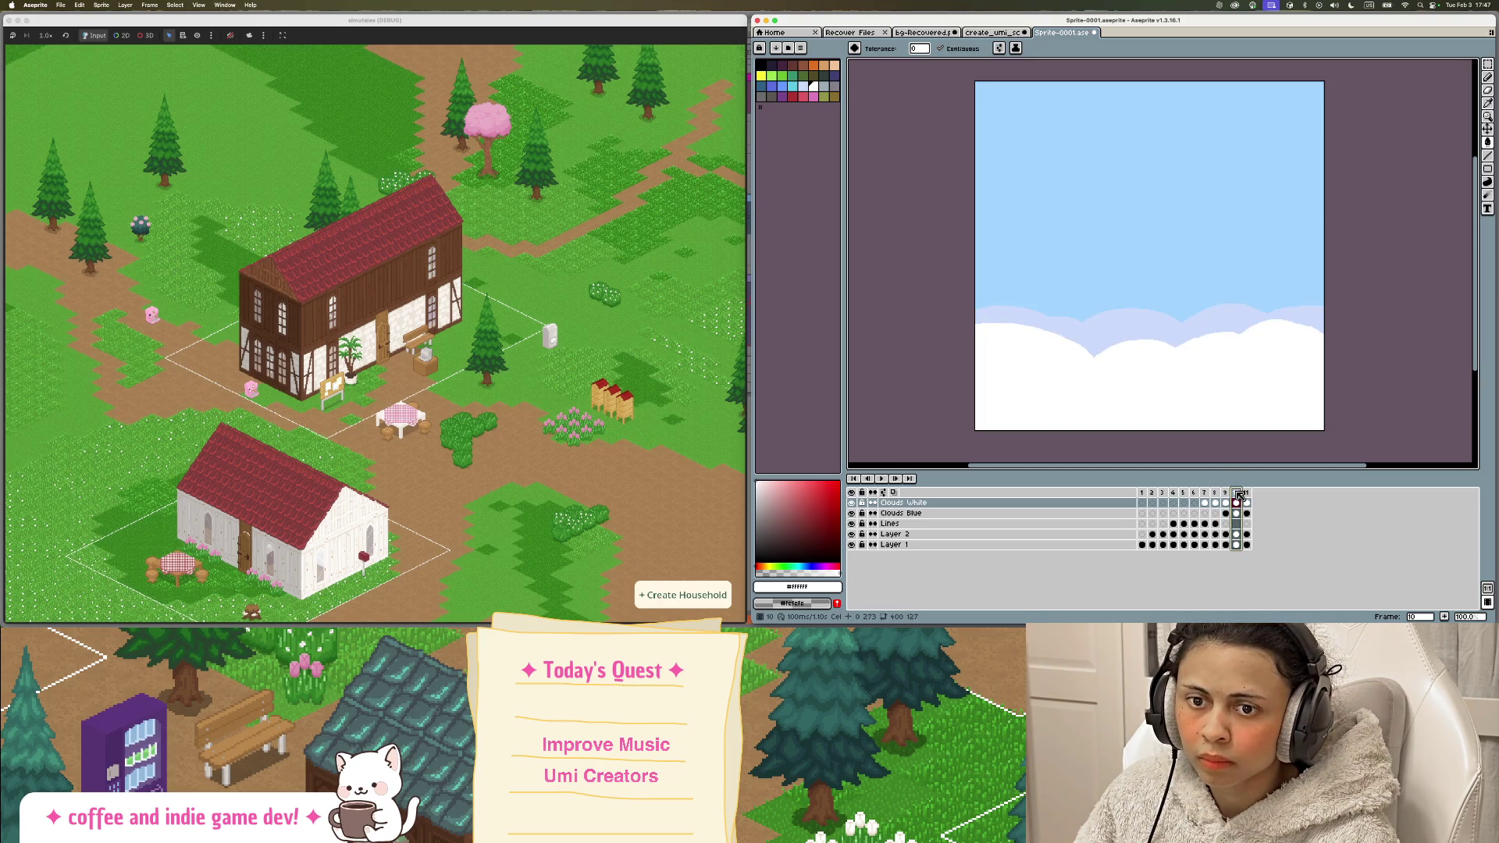
left_click(1250, 494)
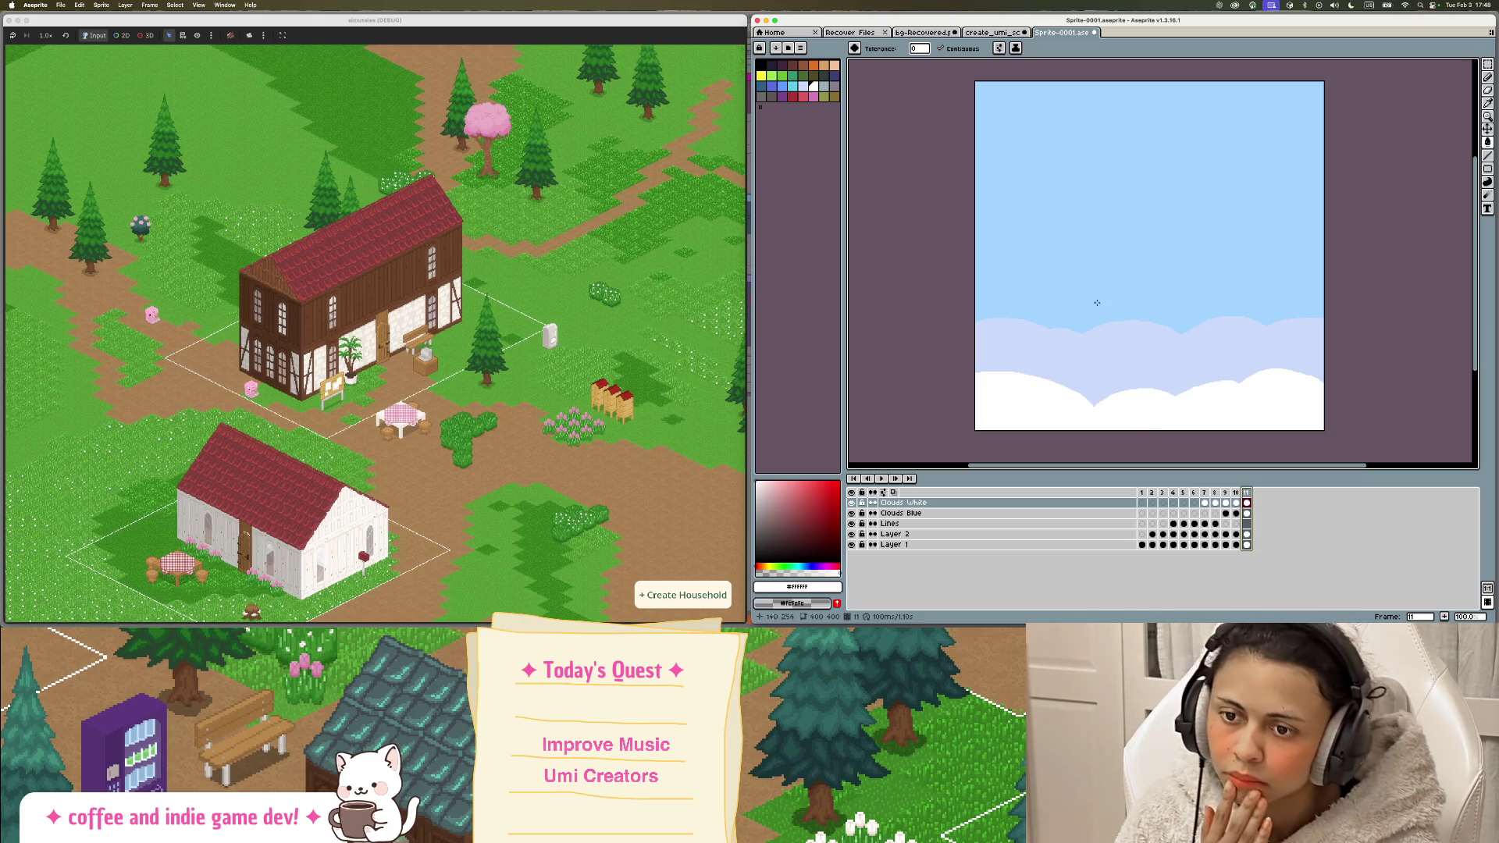
key("v")
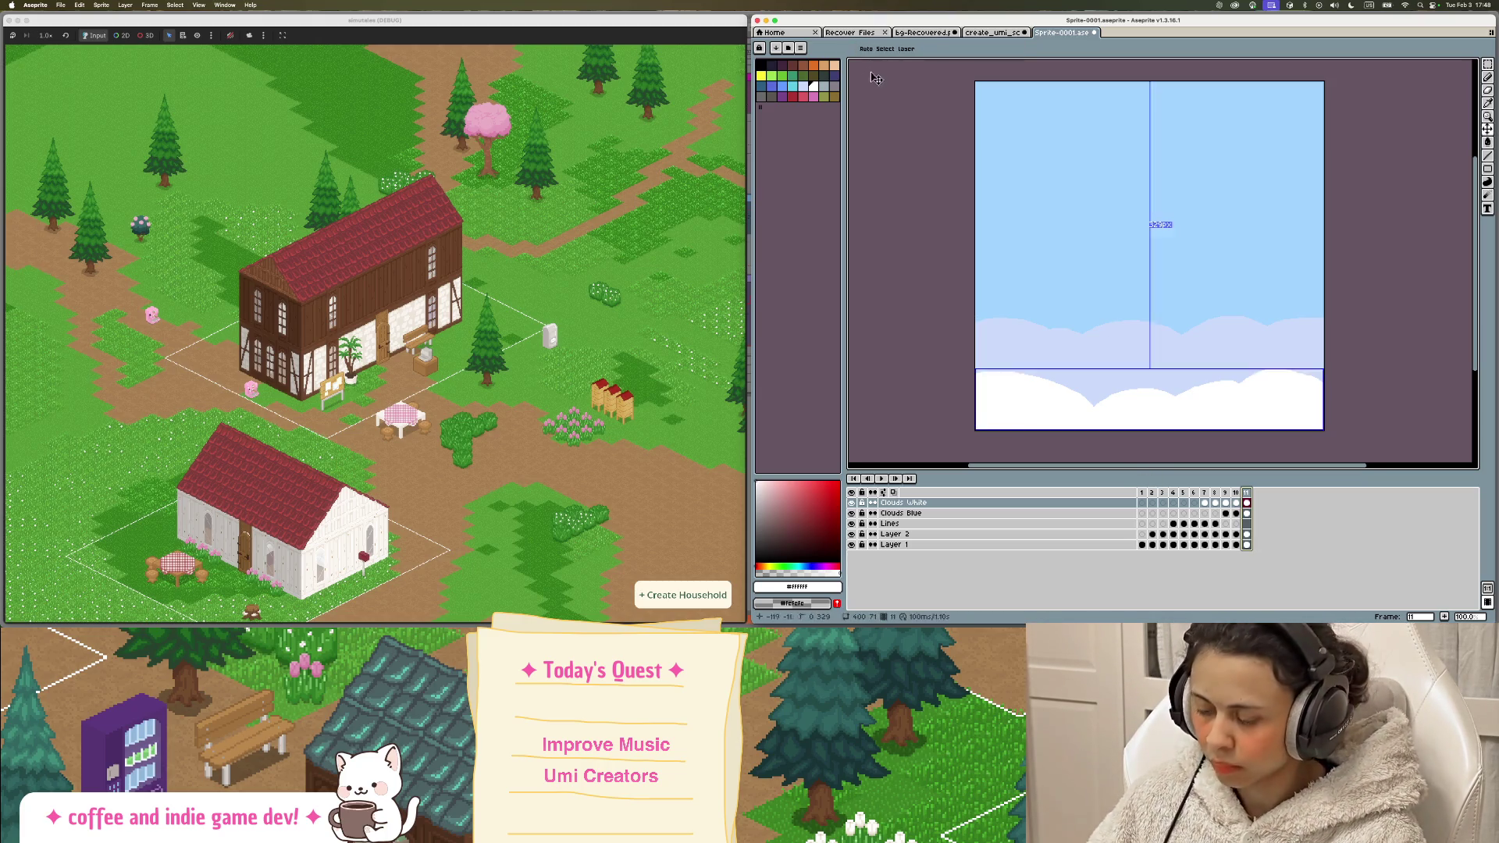
left_click(60, 4)
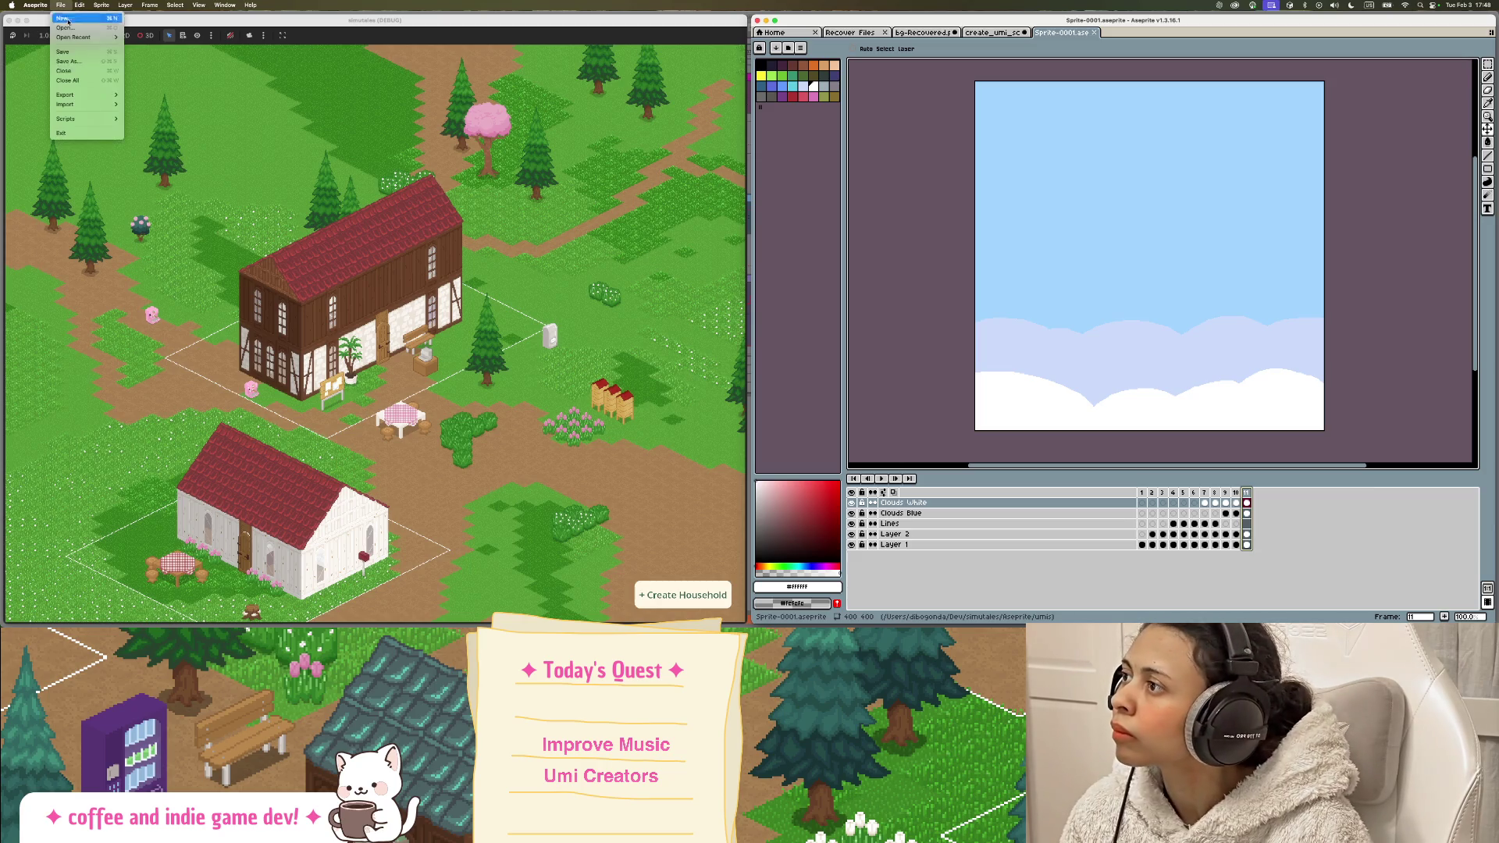
Step: Save As with the file name changed from 'Sprite-0001' to 'transition_create_umi'
left_click(80, 62)
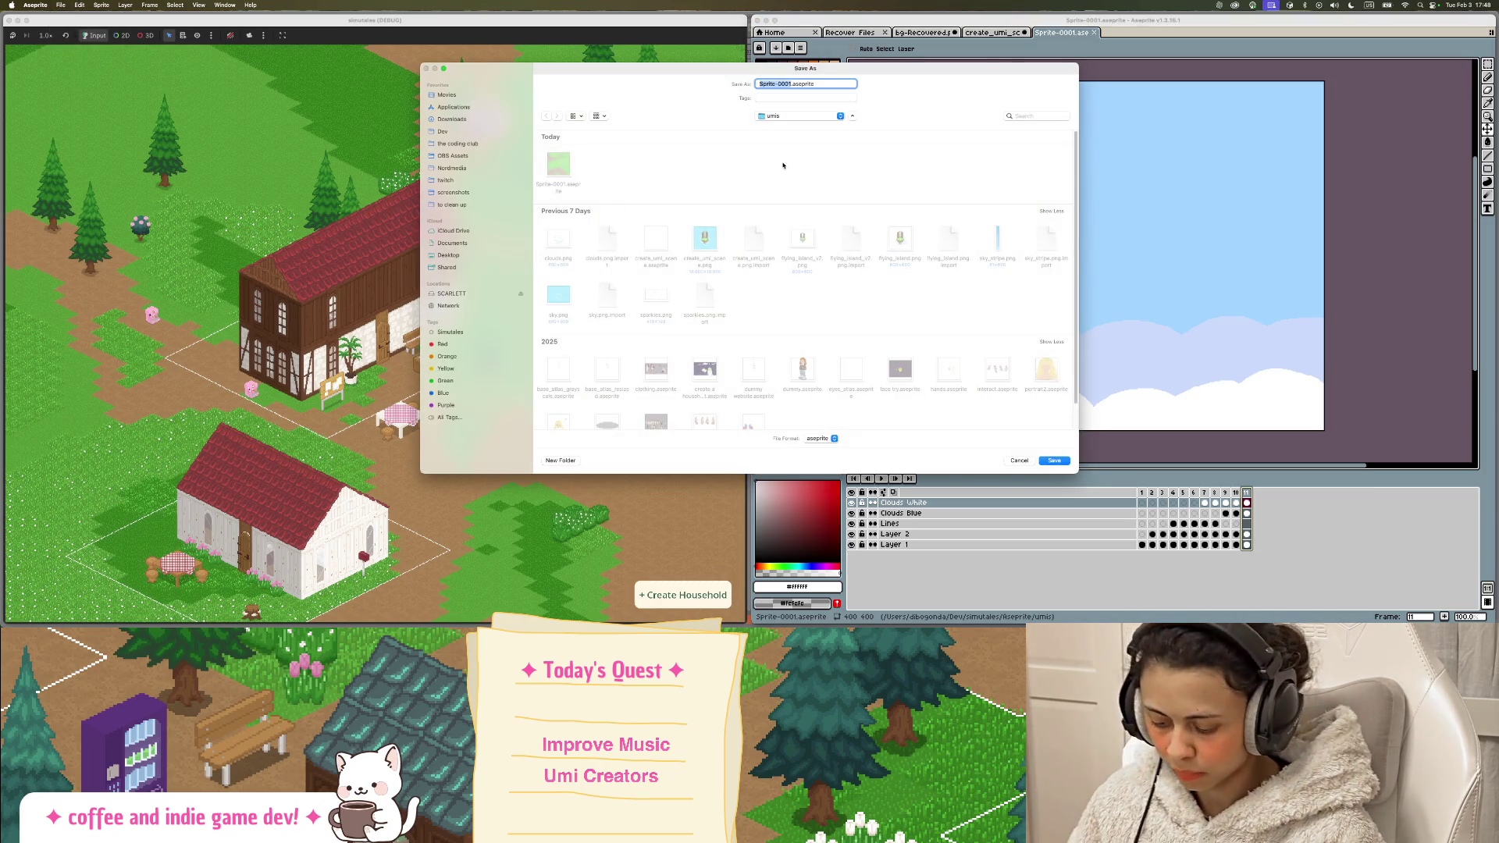
key("BackSpace")
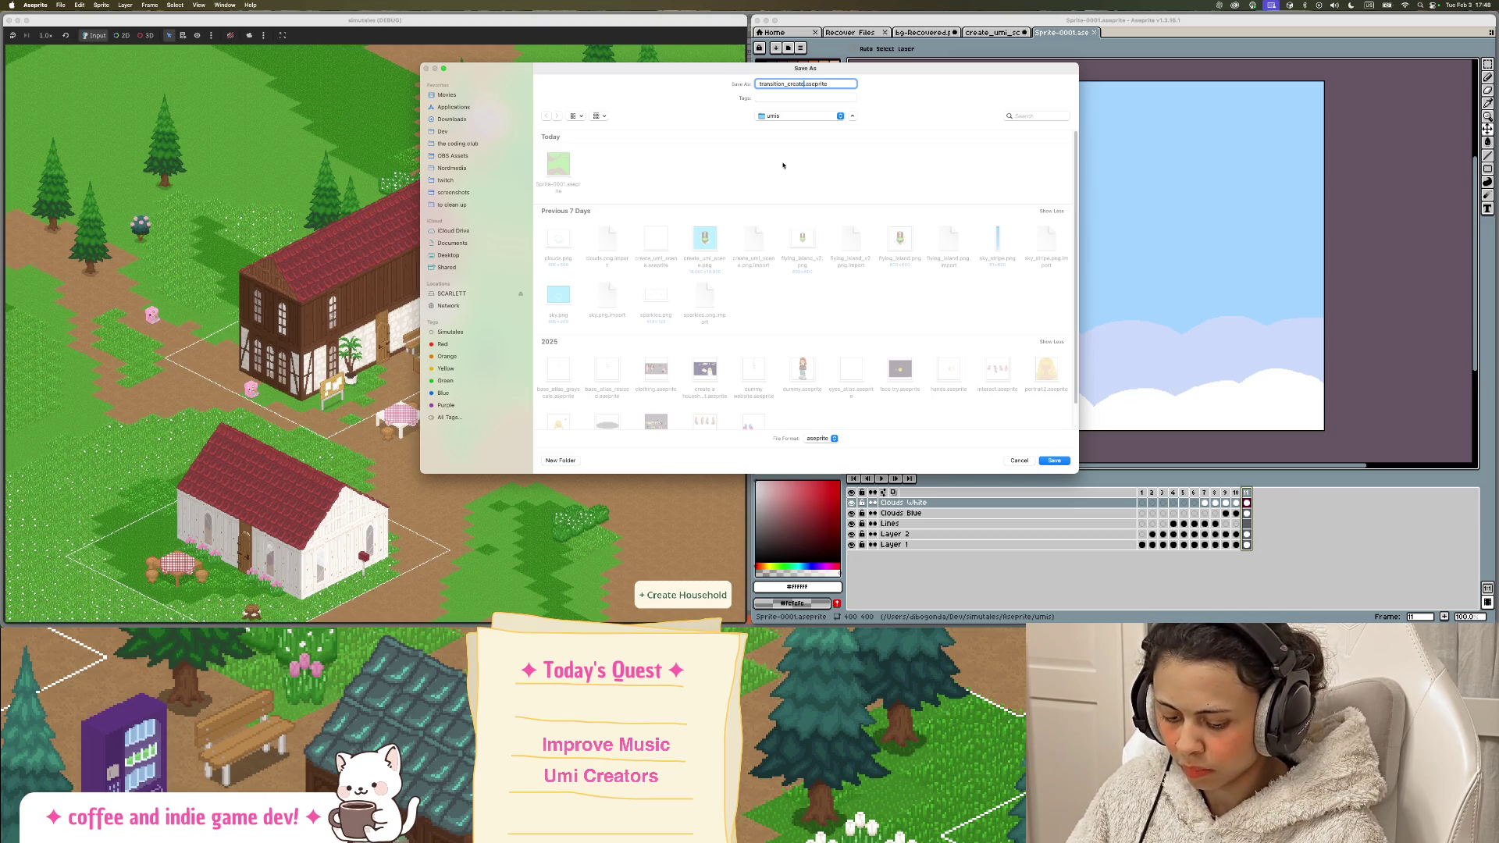
type("umi")
key("Return")
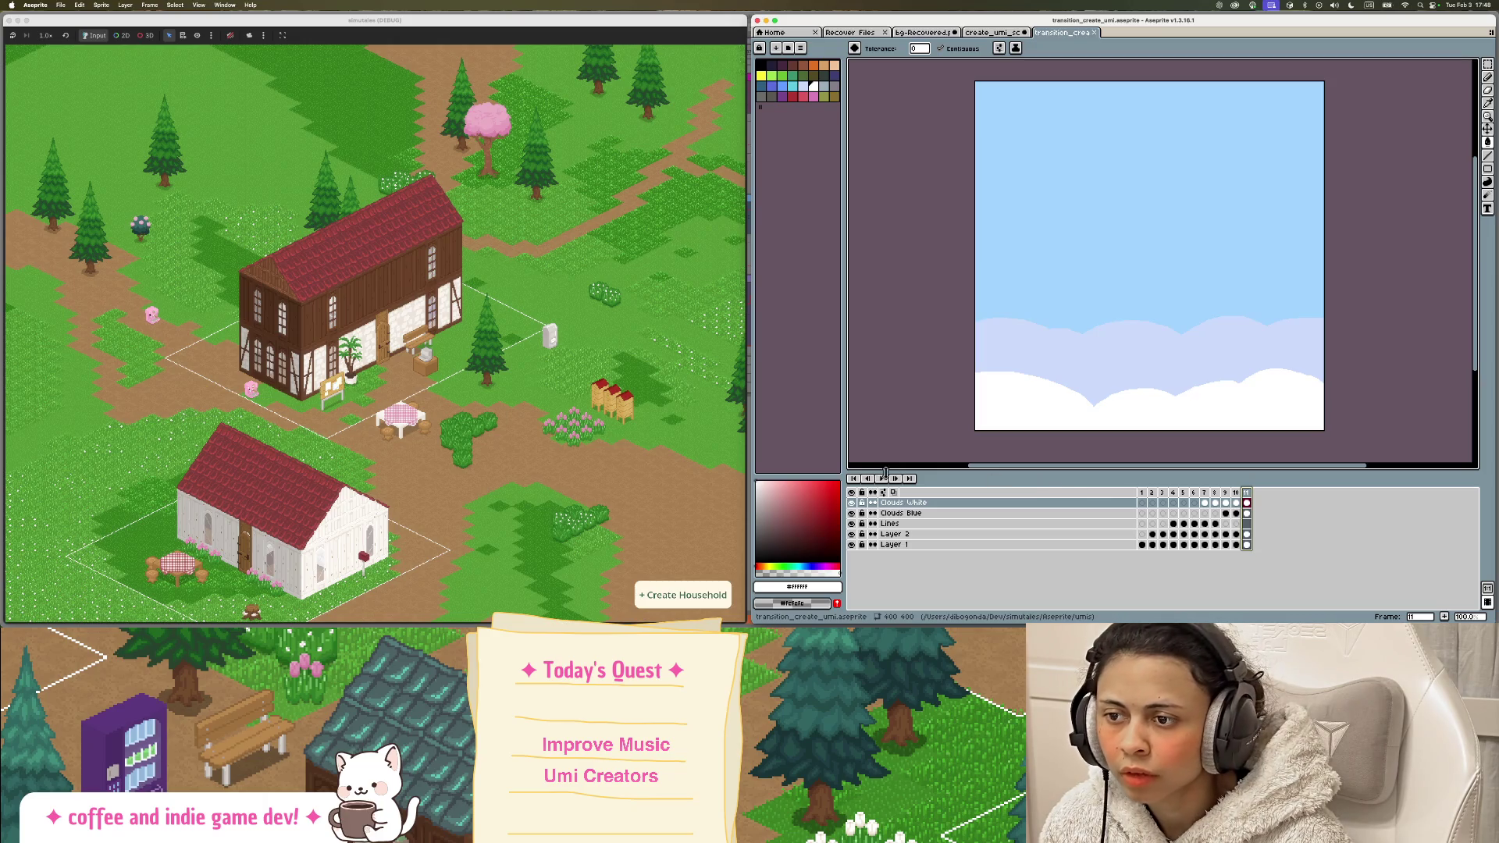
Step: Preview the animation, stop on frame 1, and screenshot the village game view region
left_click(883, 477)
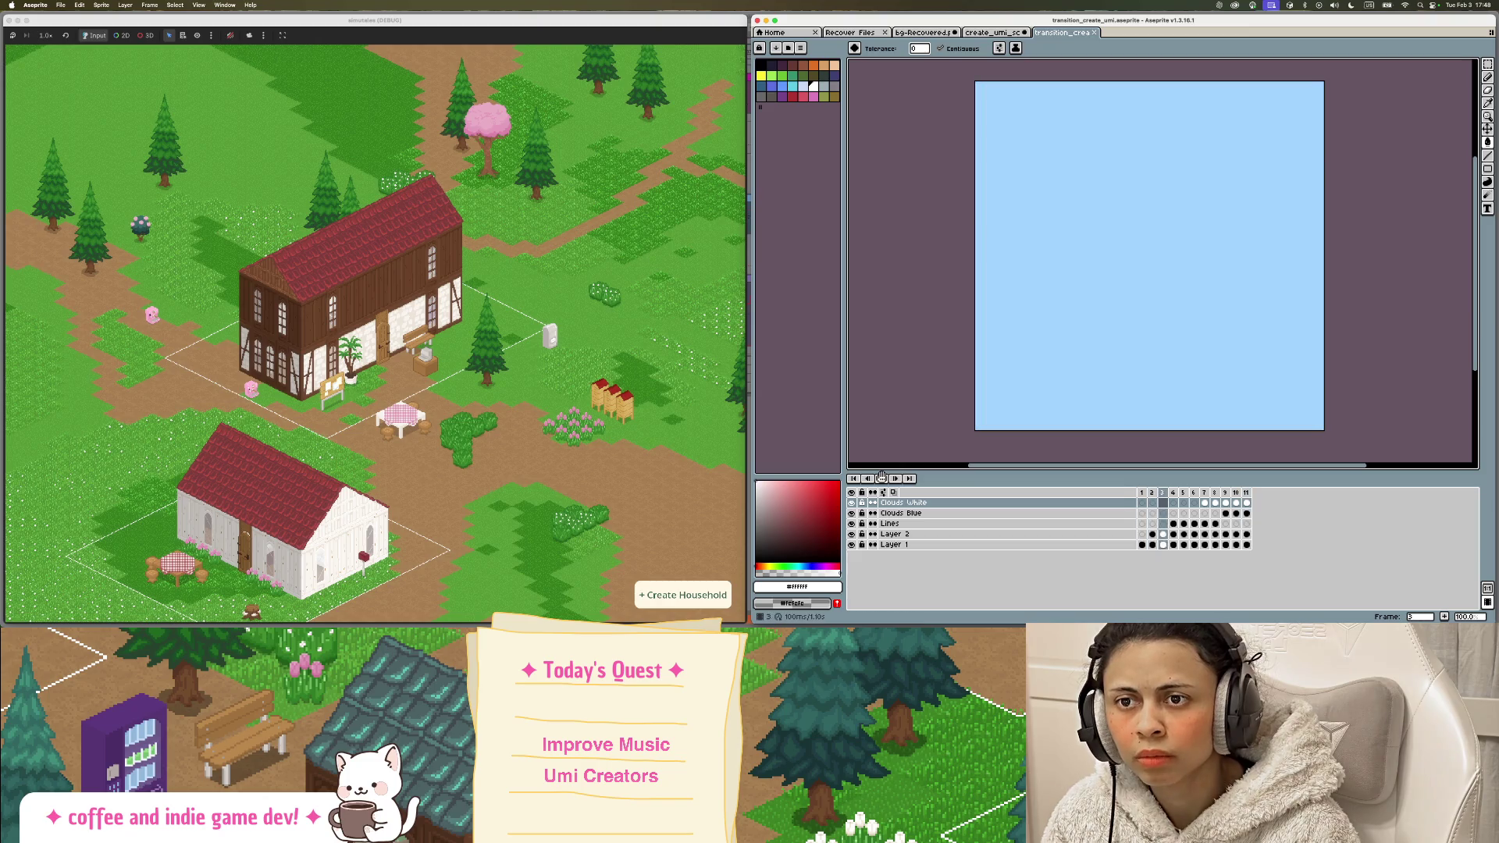
left_click(1144, 493)
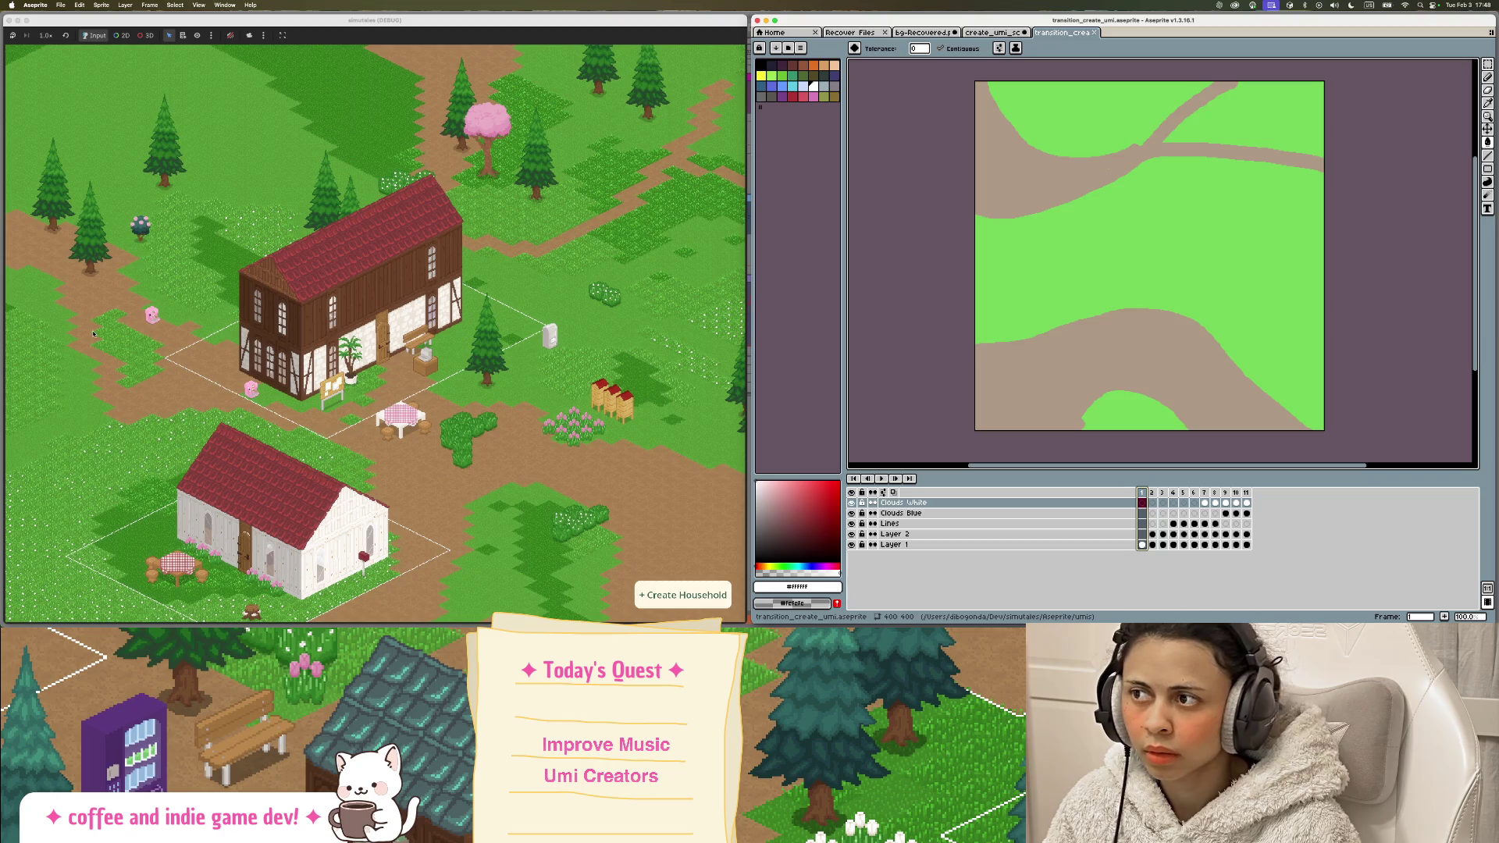
left_click(10, 175)
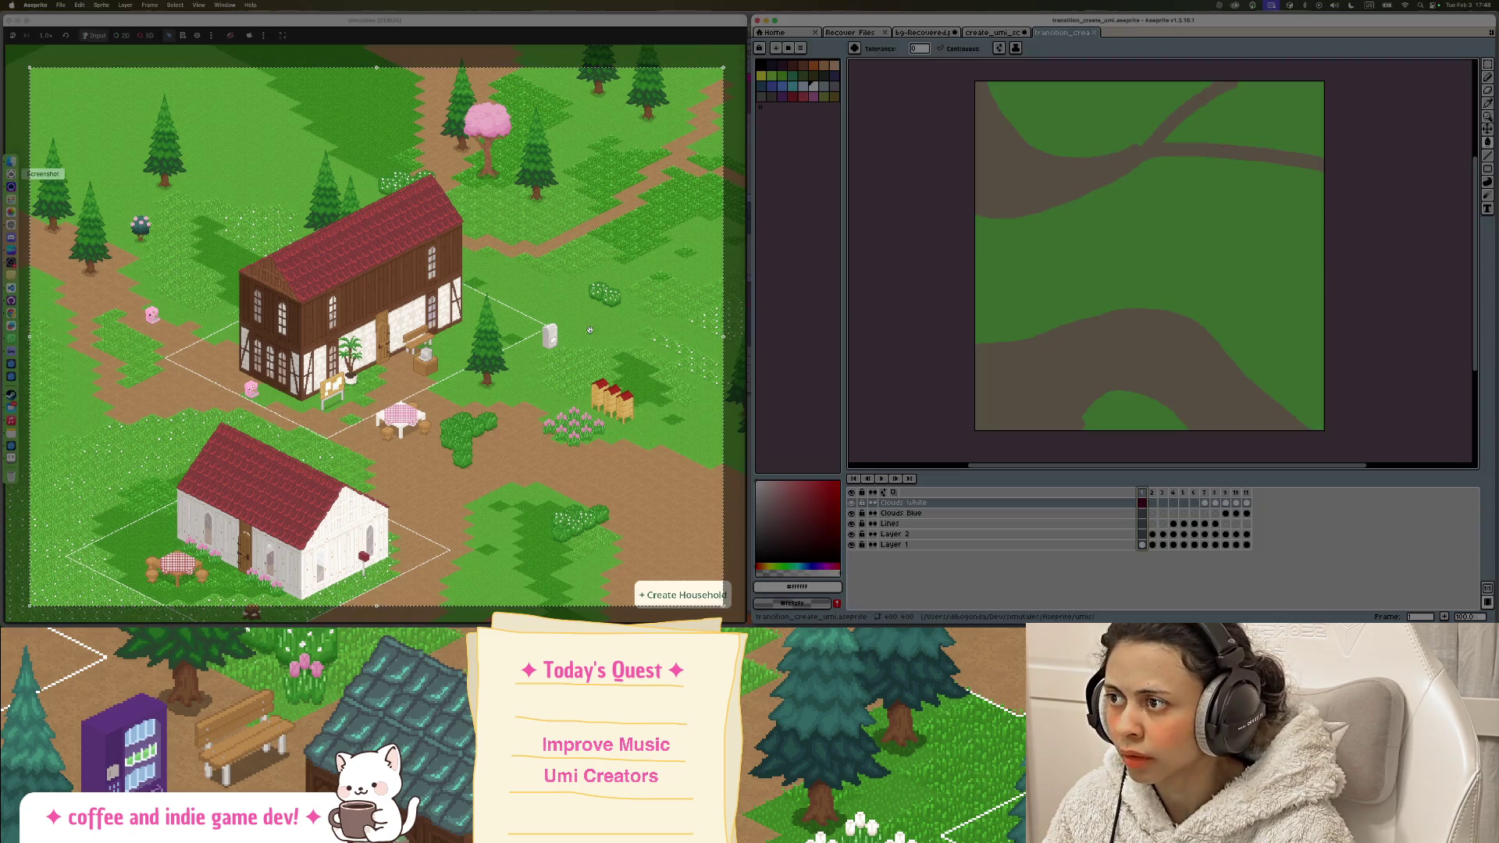
left_click_drag(724, 68, 569, 150)
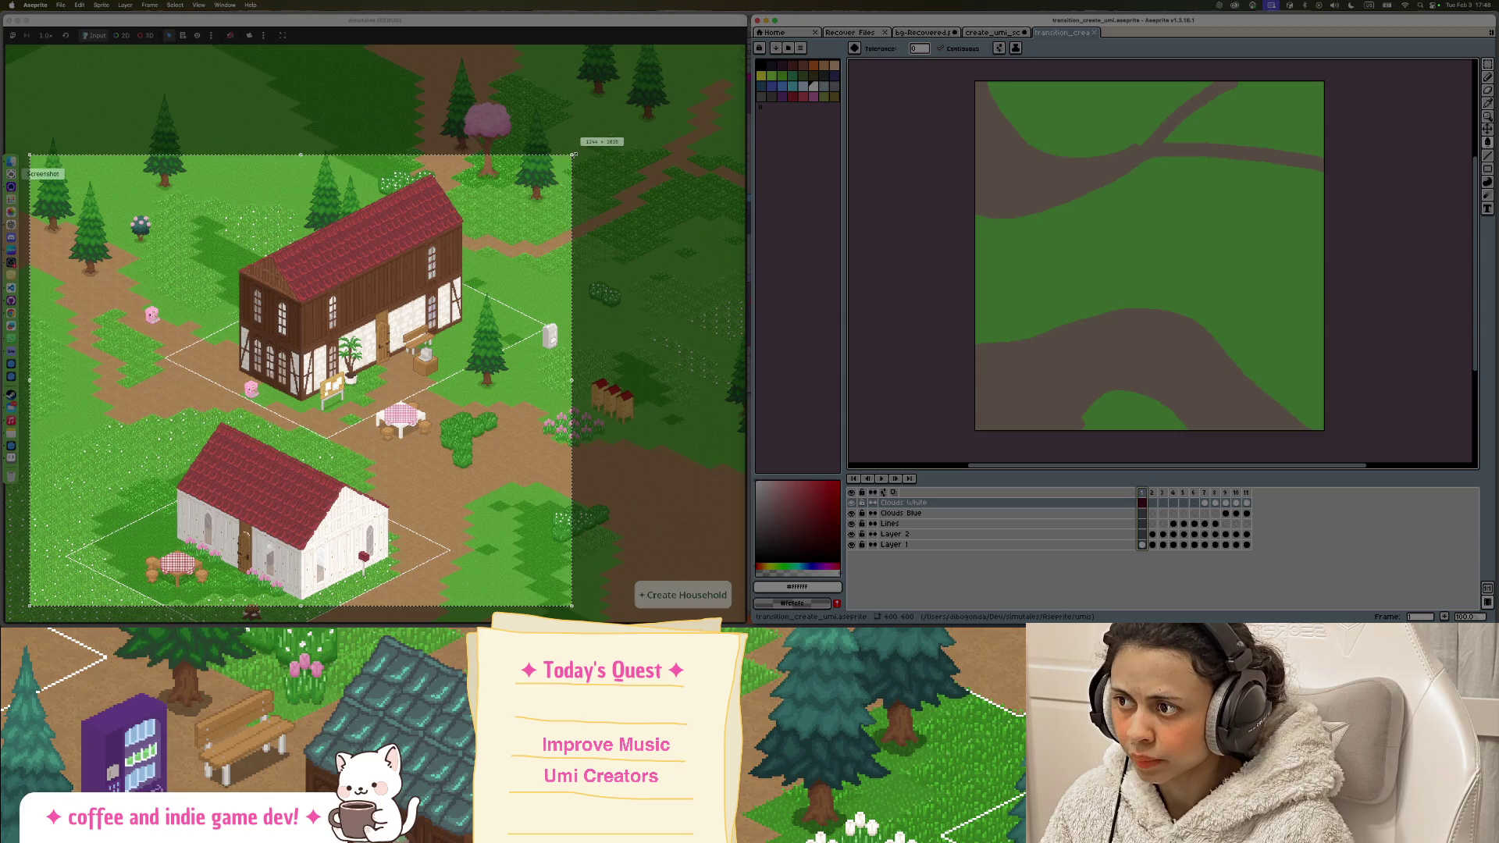
left_click_drag(29, 606, 63, 595)
left_click_drag(458, 269, 490, 276)
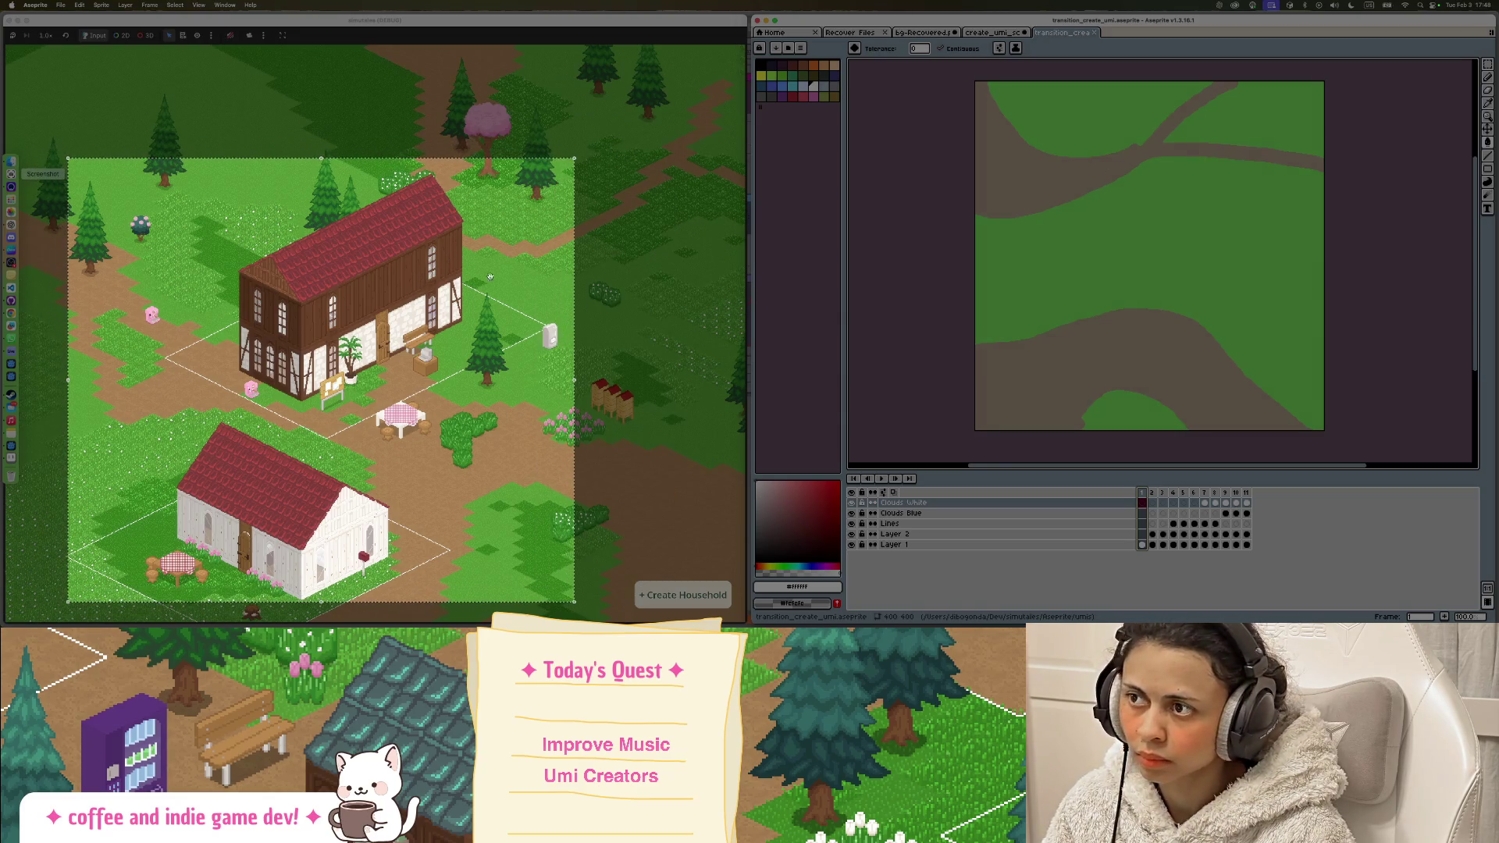
key("Return")
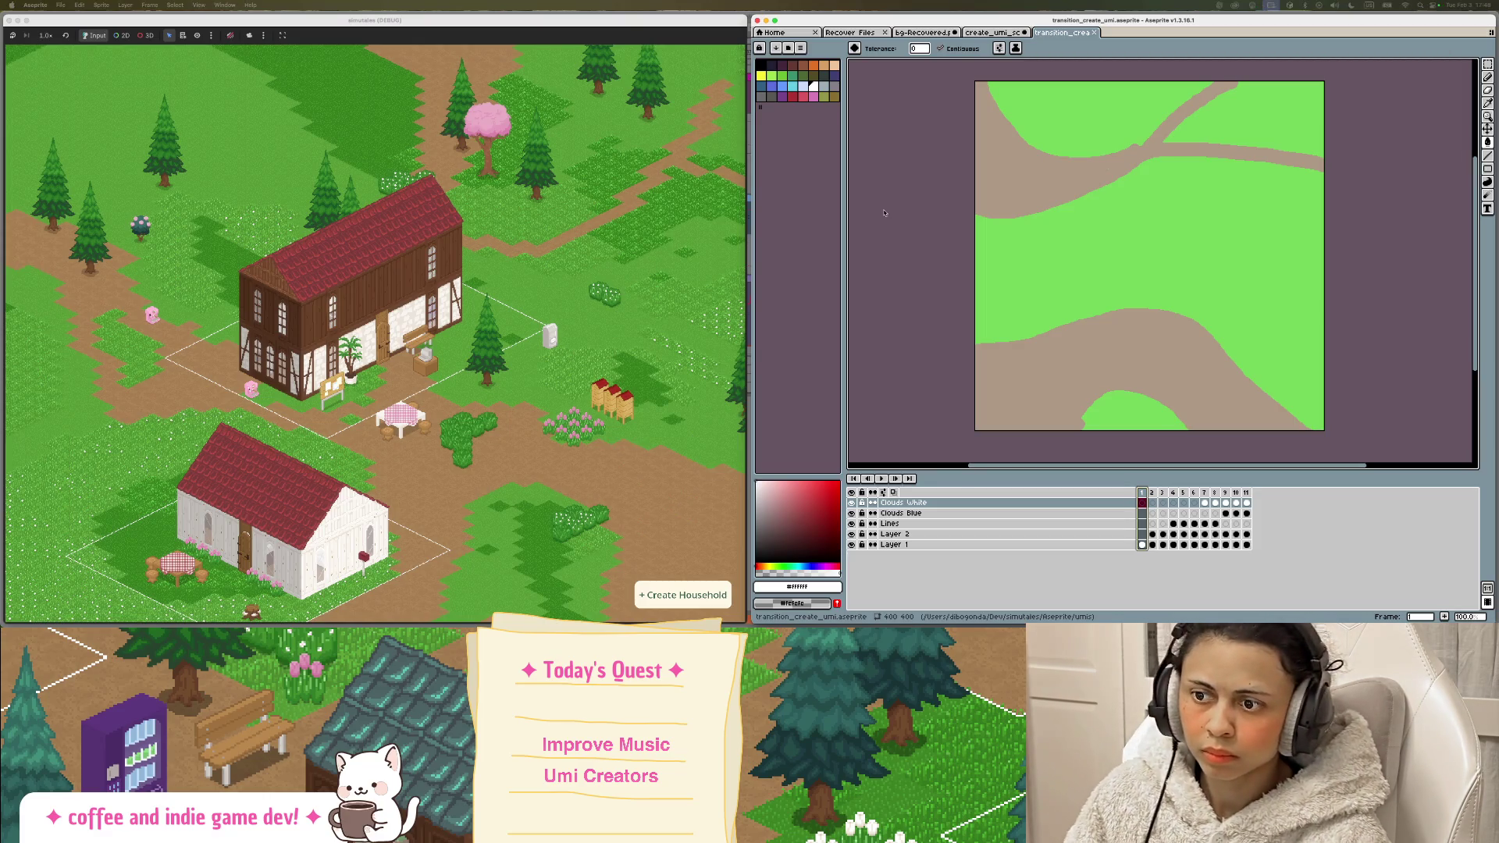
Step: Rename Layer 1 to 'BG'
left_click(852, 534)
left_click(852, 534)
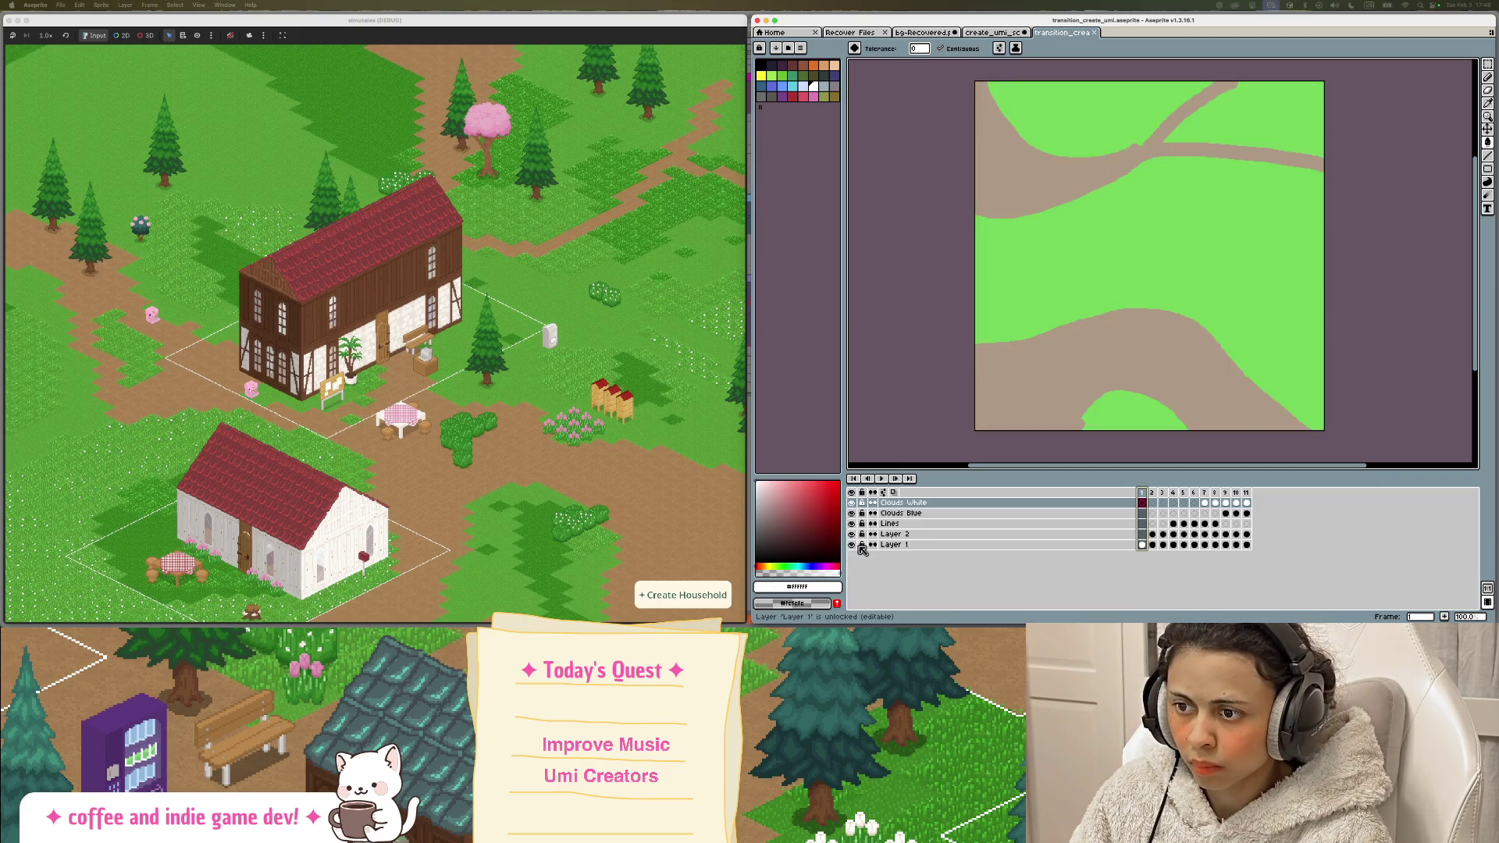
double_click(890, 545)
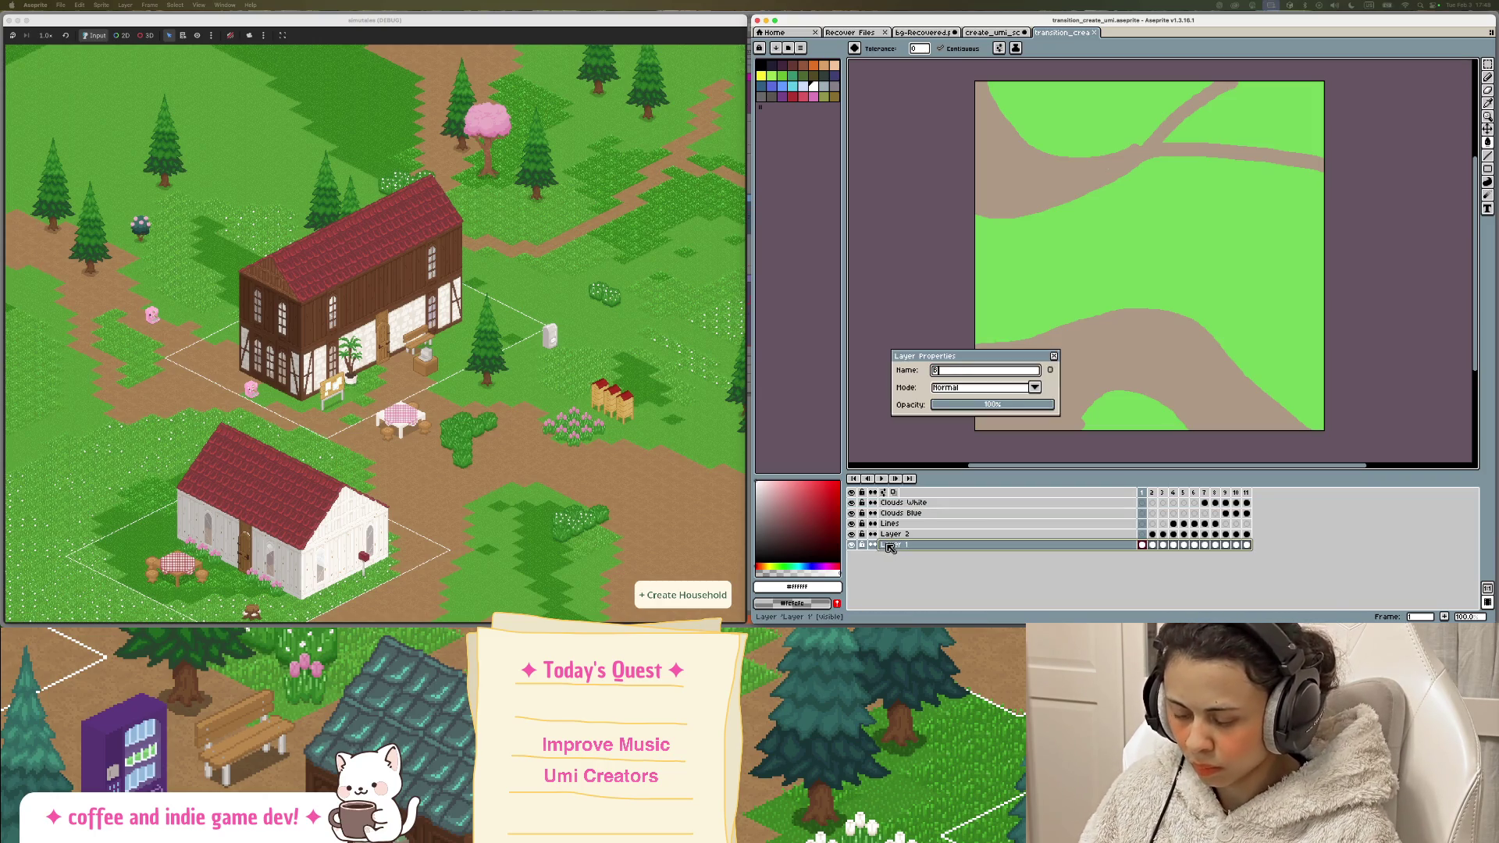
type("G")
key("Return")
key("v")
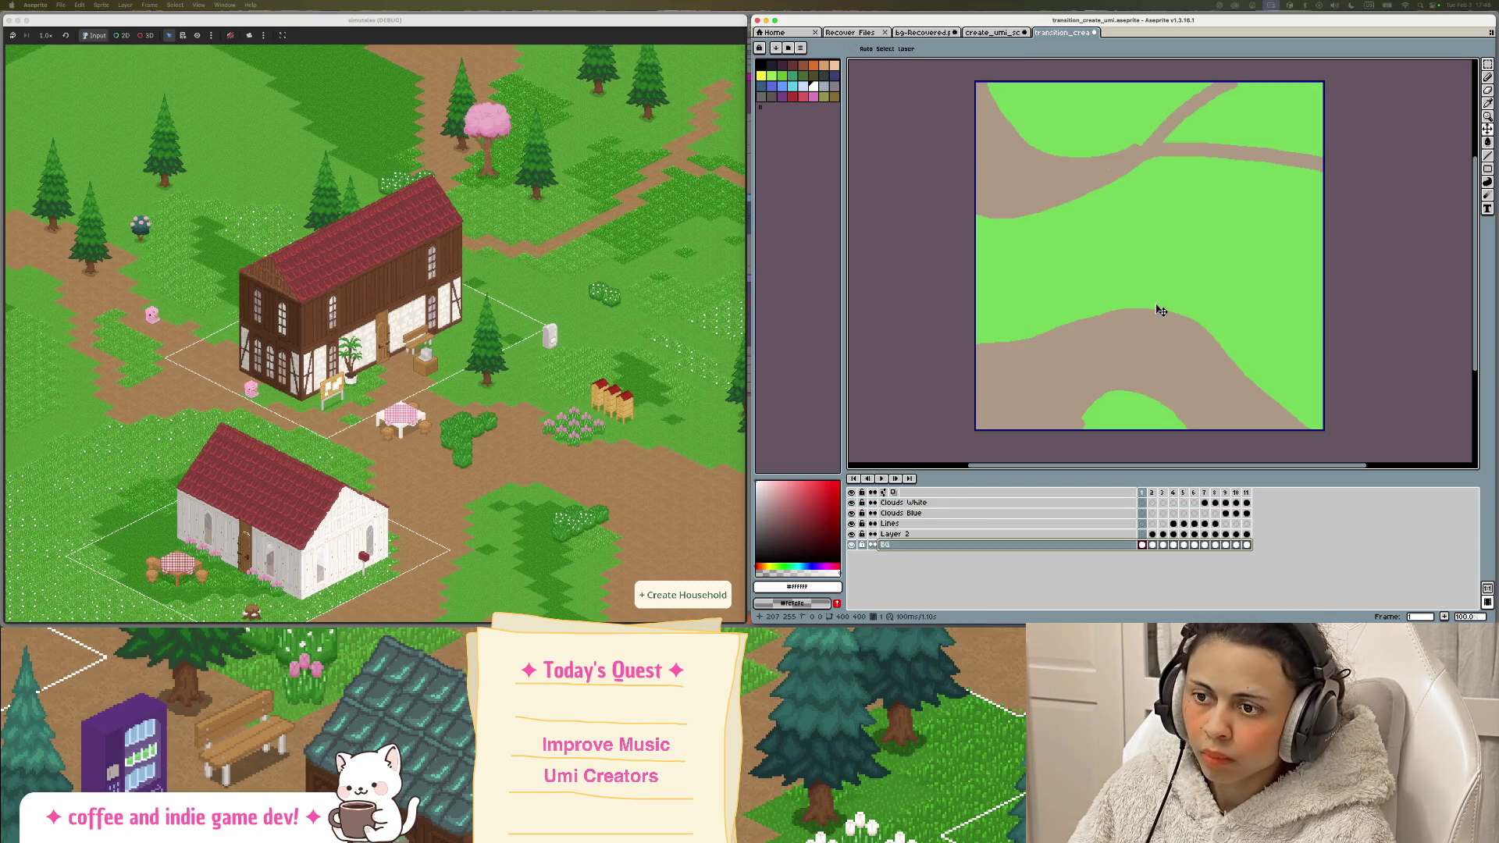
Step: Paste the village screenshot into frame 1 and scale it down to about 627x549 to fill the canvas
key("super+v")
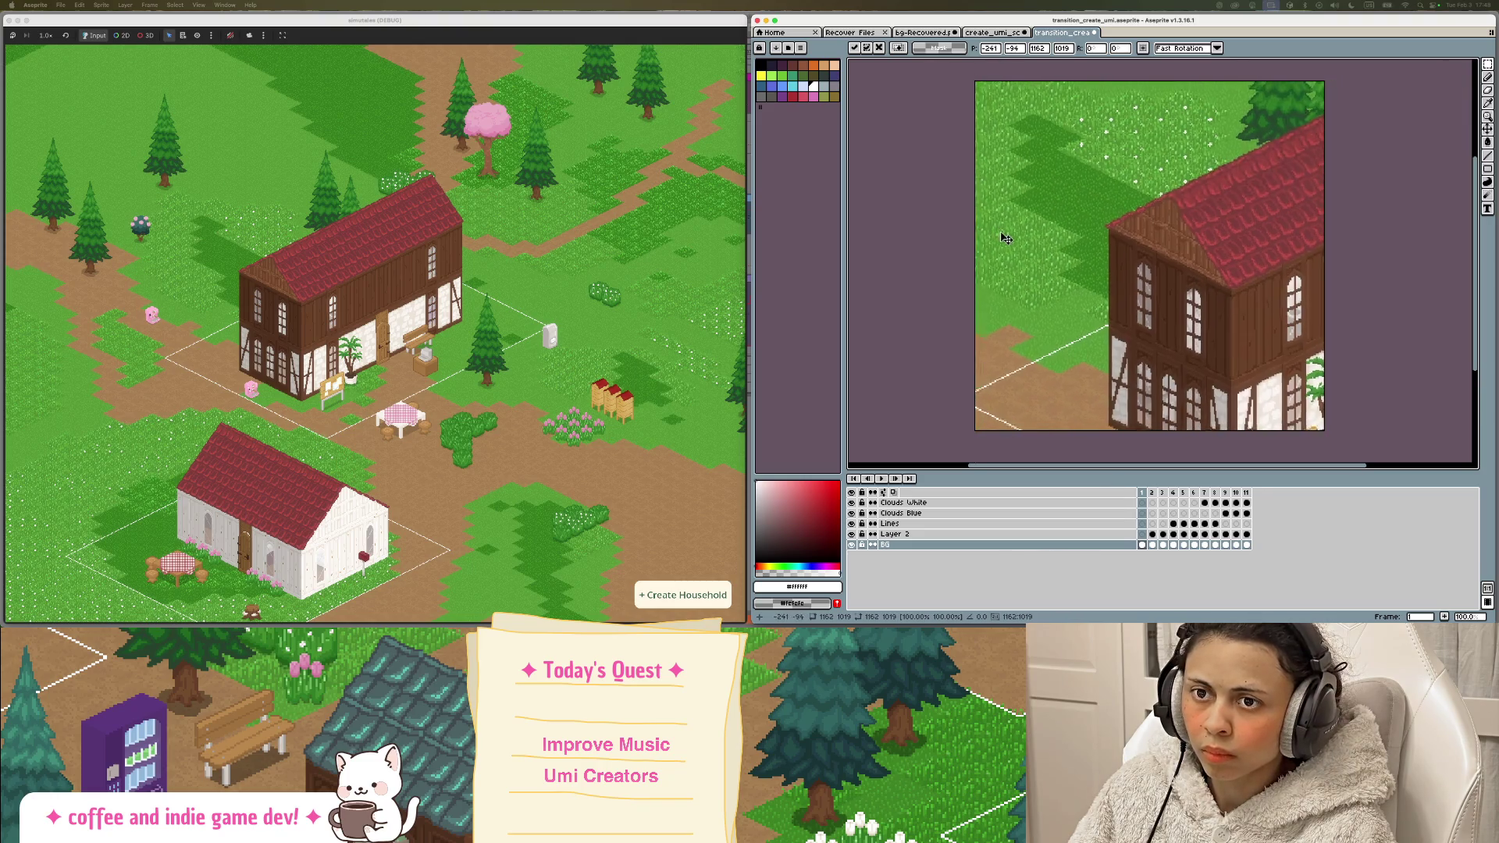
scroll(1114, 284, "down", 3)
scroll(1114, 284, "down", 2)
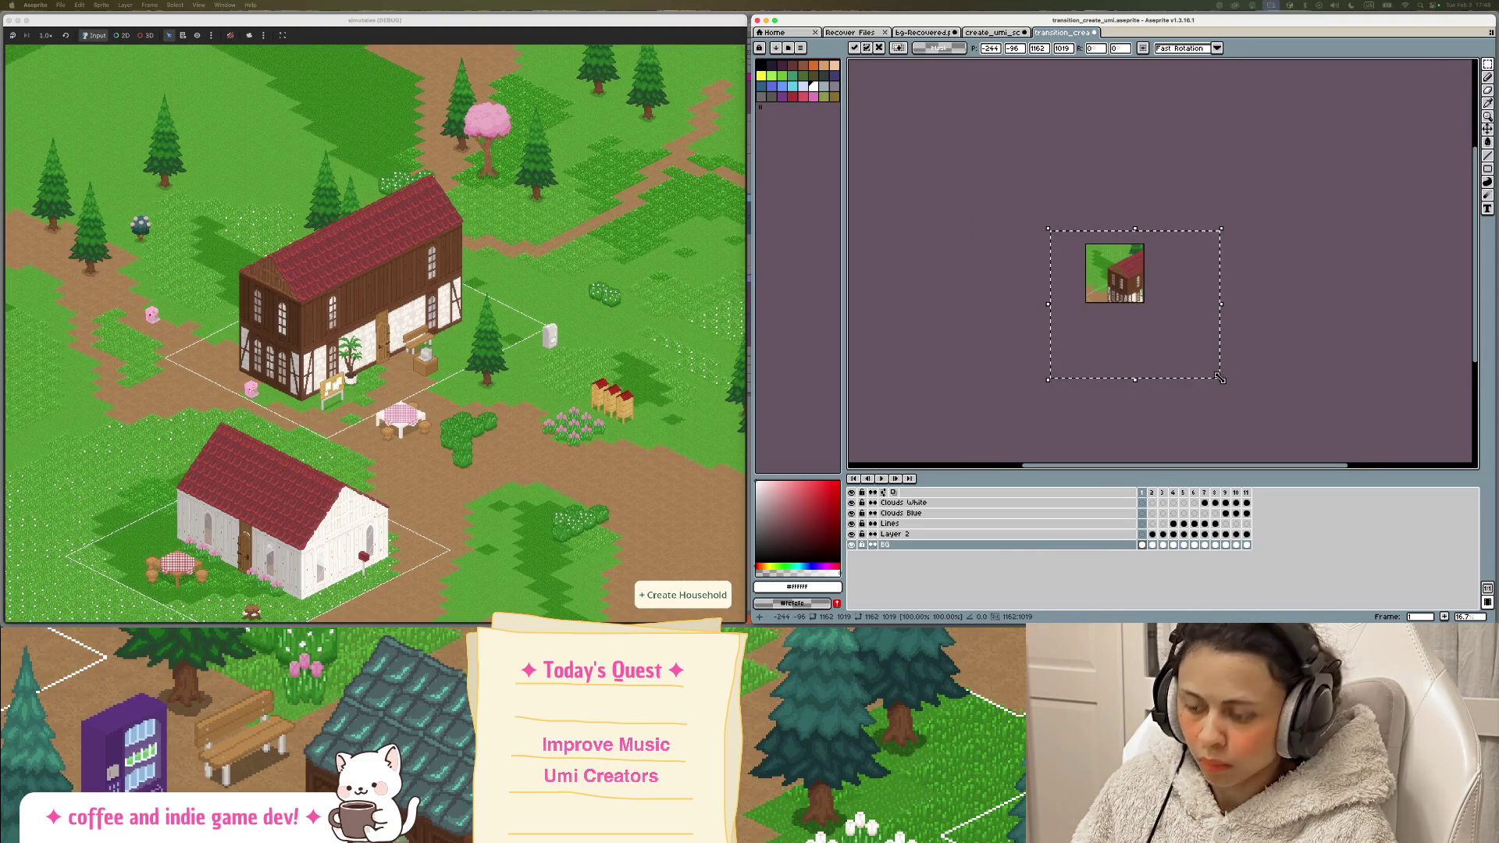
mouse_move(1219, 379)
left_mouse_down()
mouse_move(1120, 292)
mouse_move(1139, 274)
left_mouse_up()
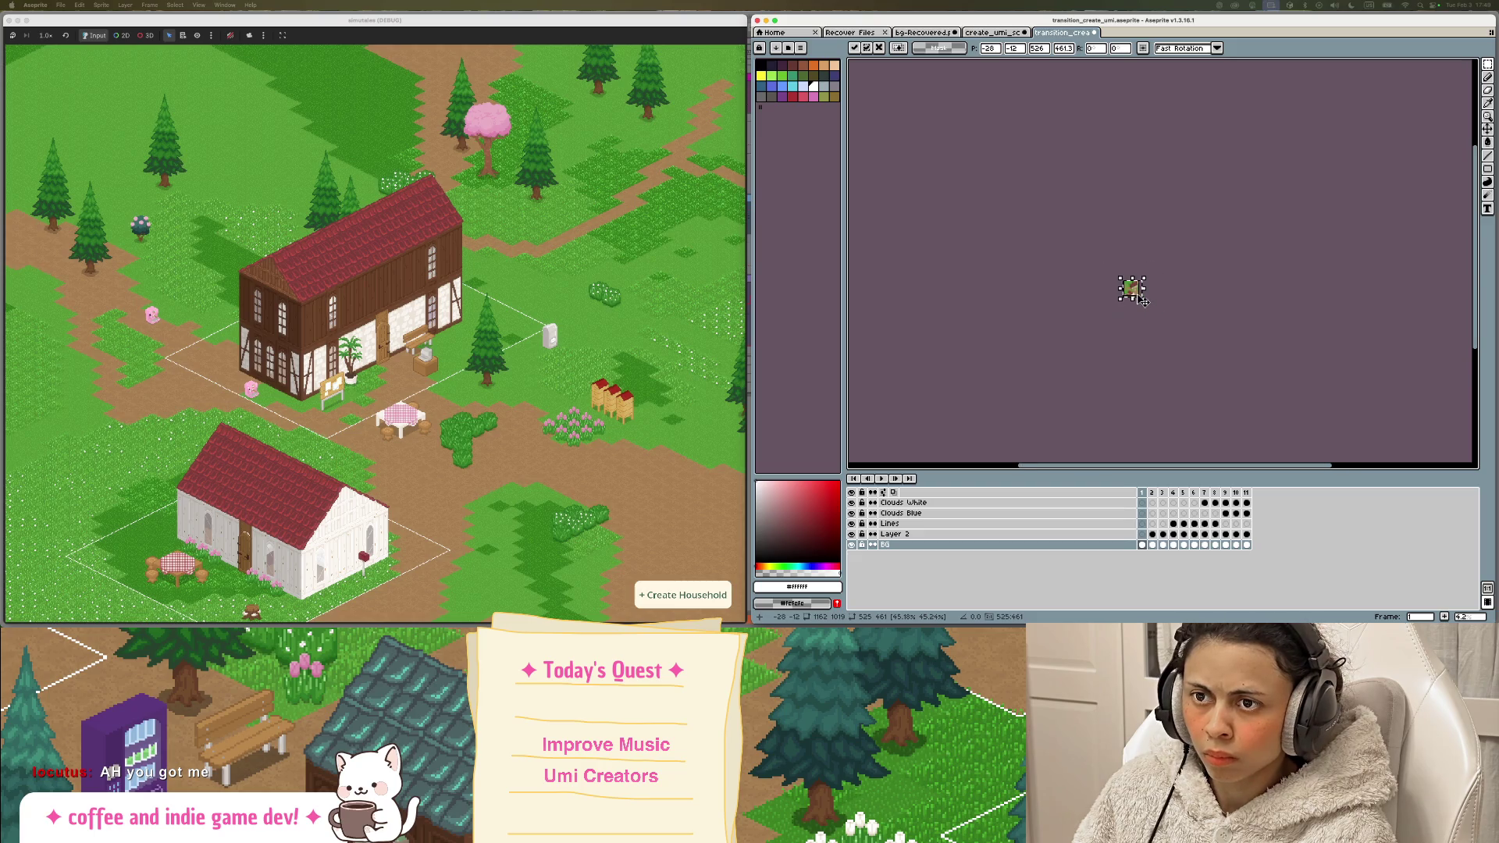
scroll(1142, 299, "up", 5)
key("Return")
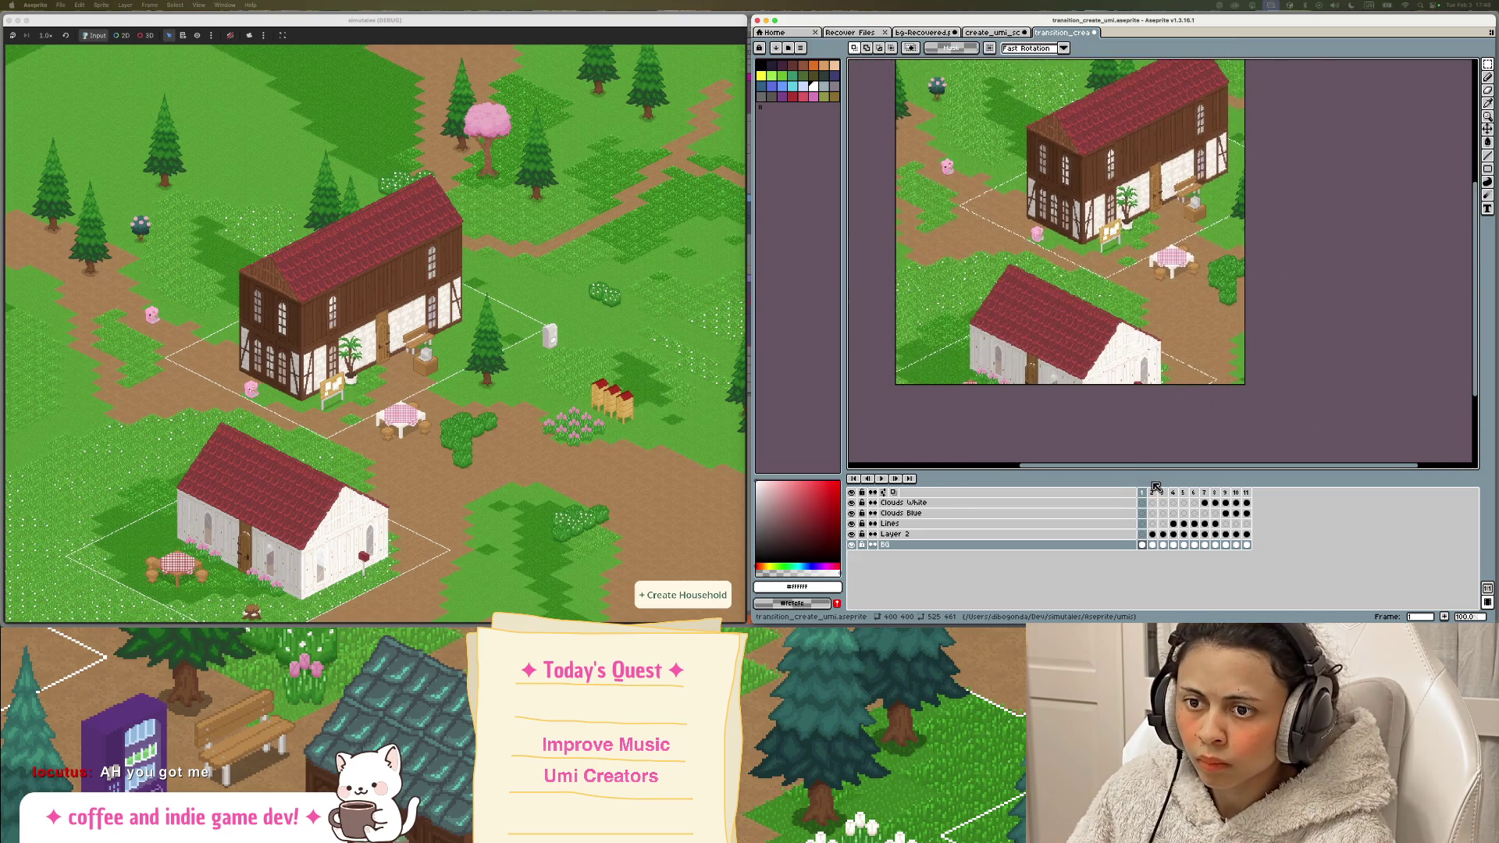
left_click(1153, 492)
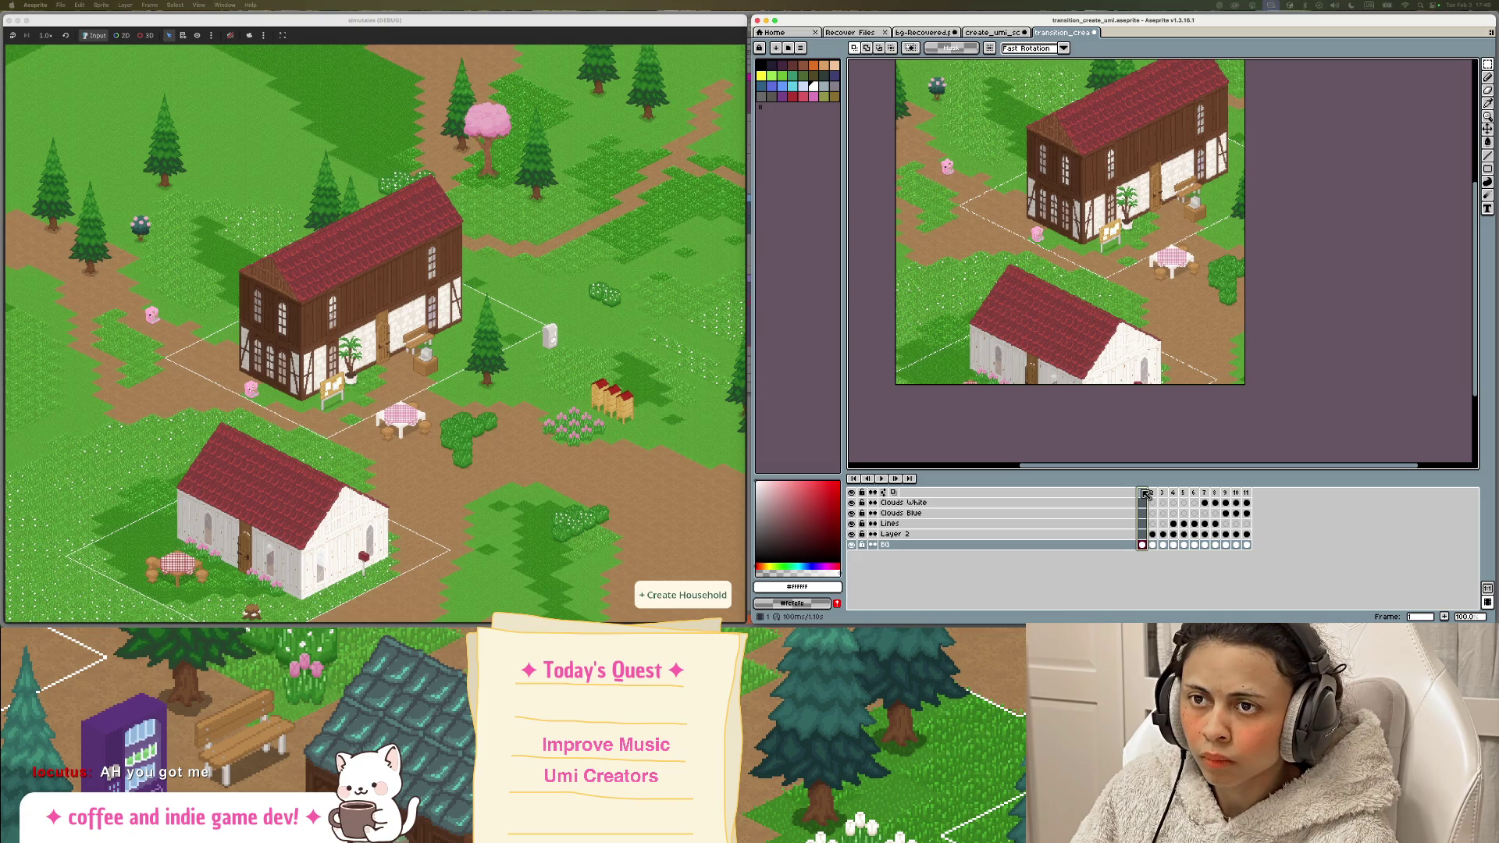
left_click(1155, 493)
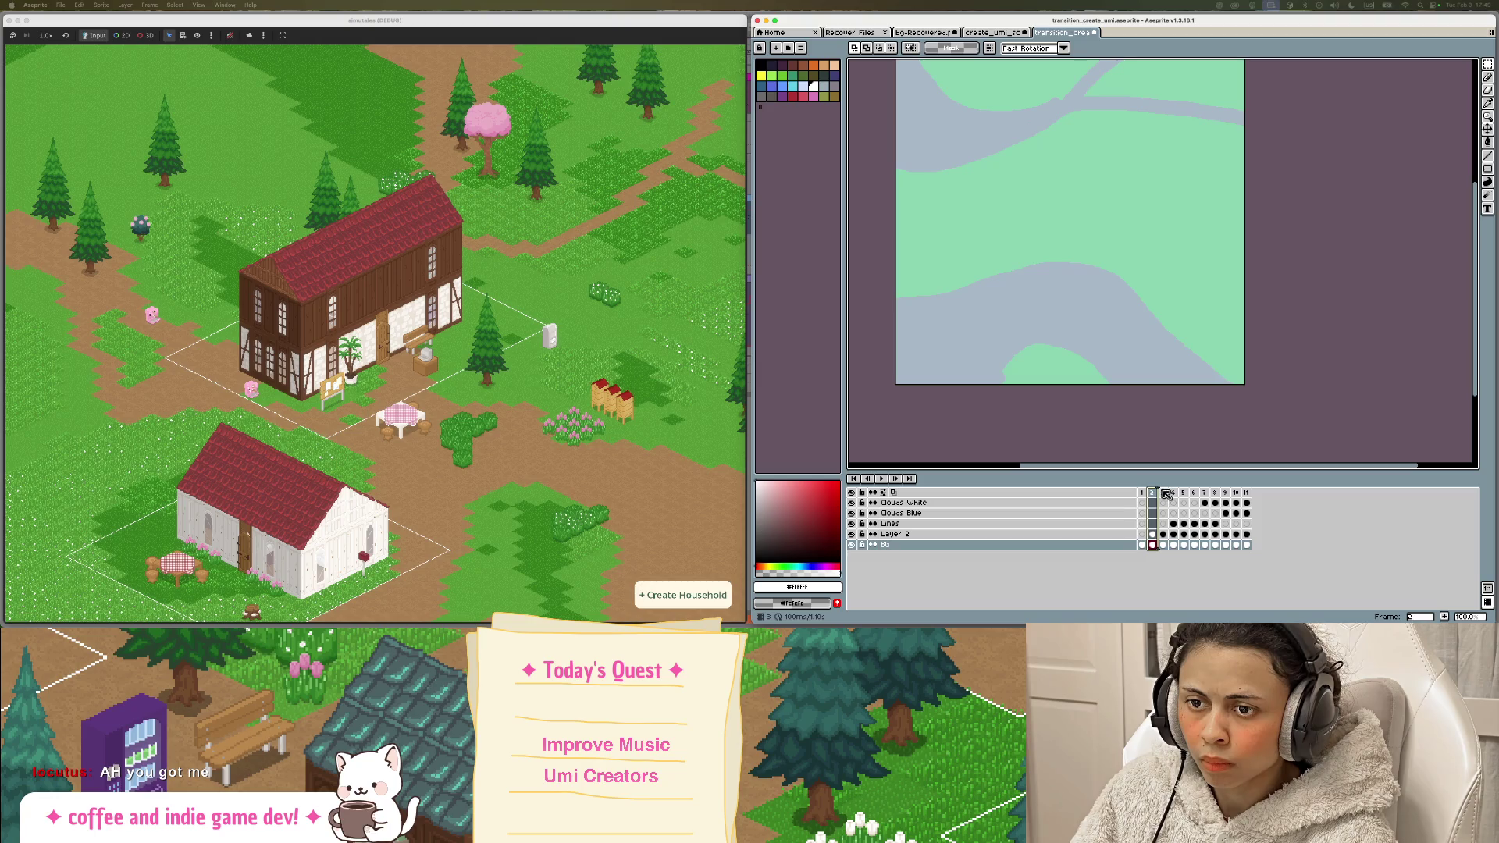
left_click(1162, 493)
left_click(1153, 495)
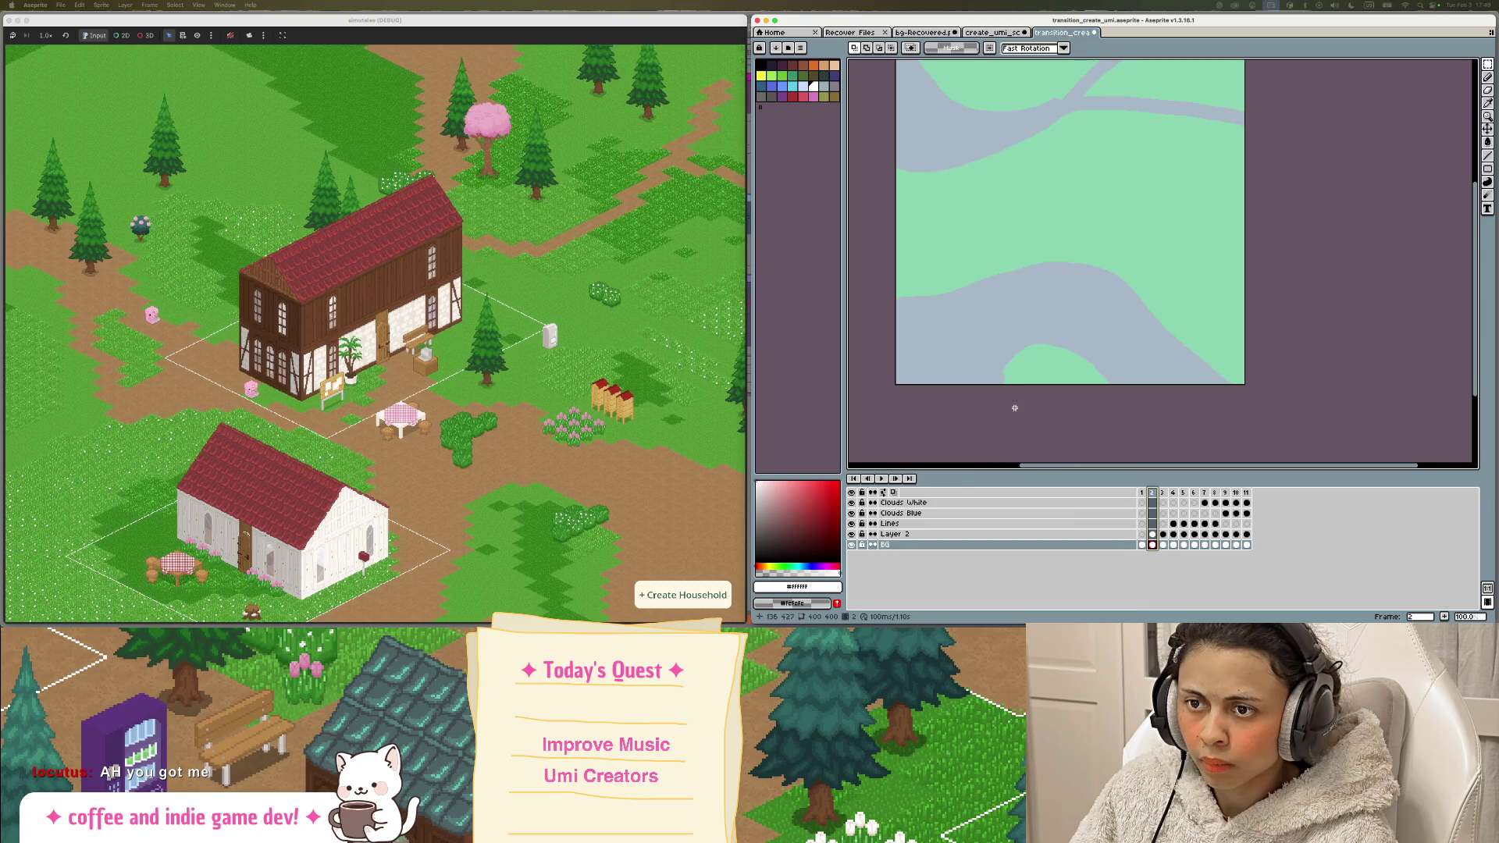
scroll(1031, 414, "up", 2)
key("g")
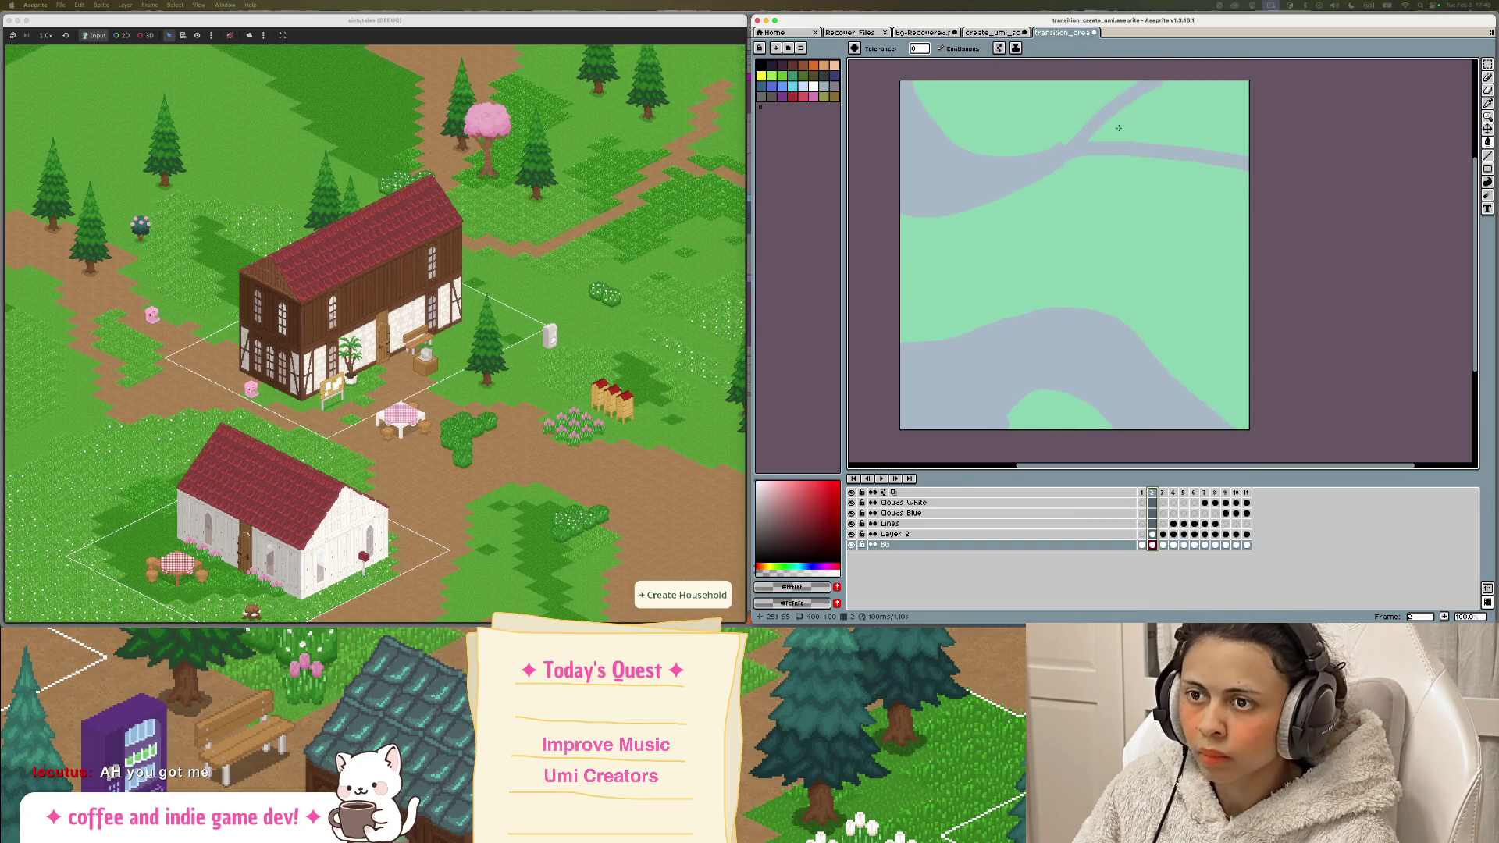
left_click(1117, 203)
left_click(984, 117)
left_click(1171, 110)
left_click(1075, 345)
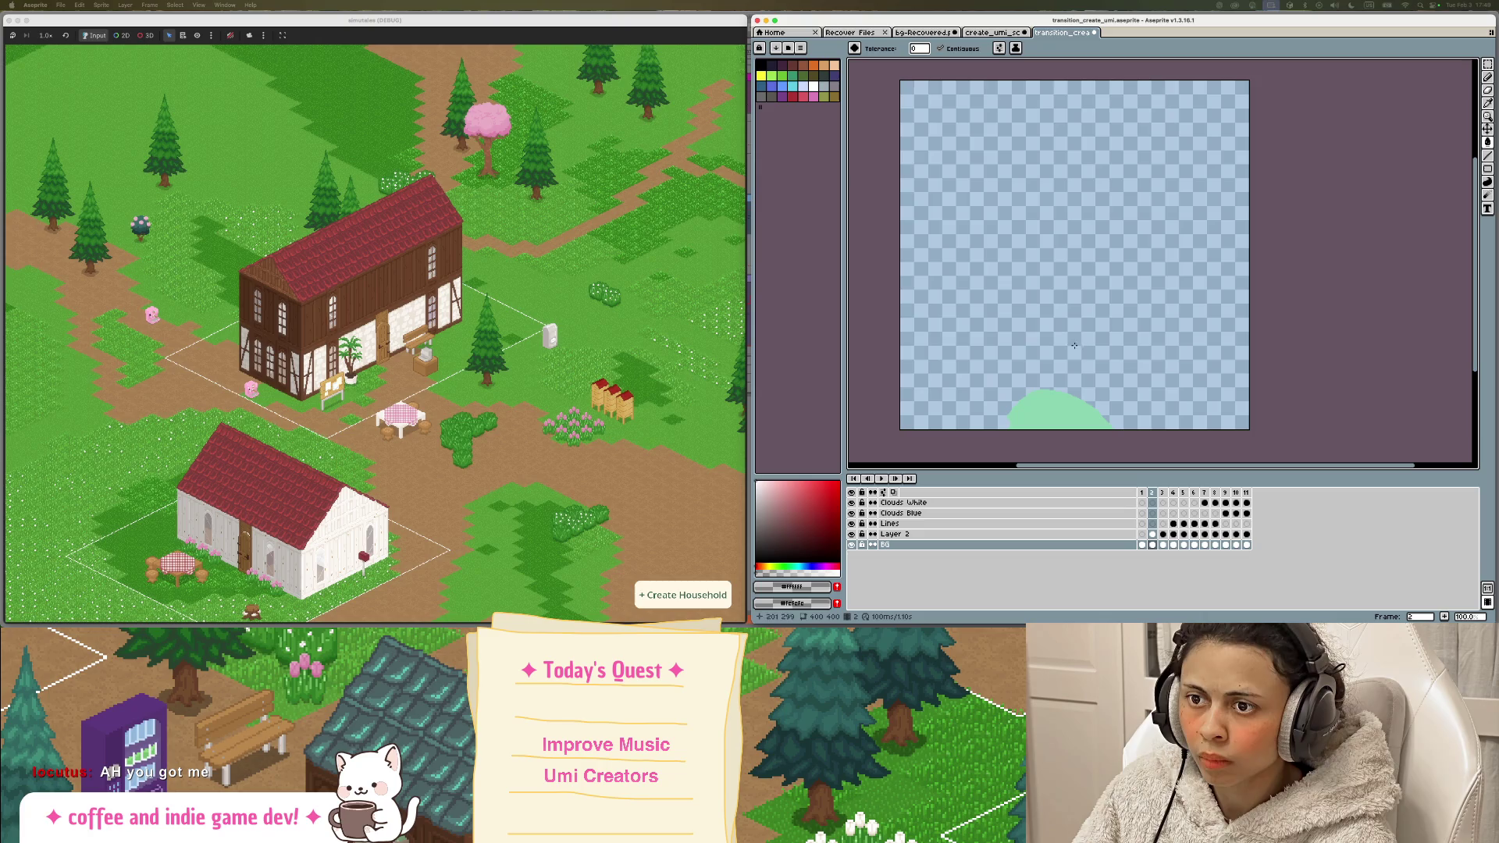
left_click(1052, 401)
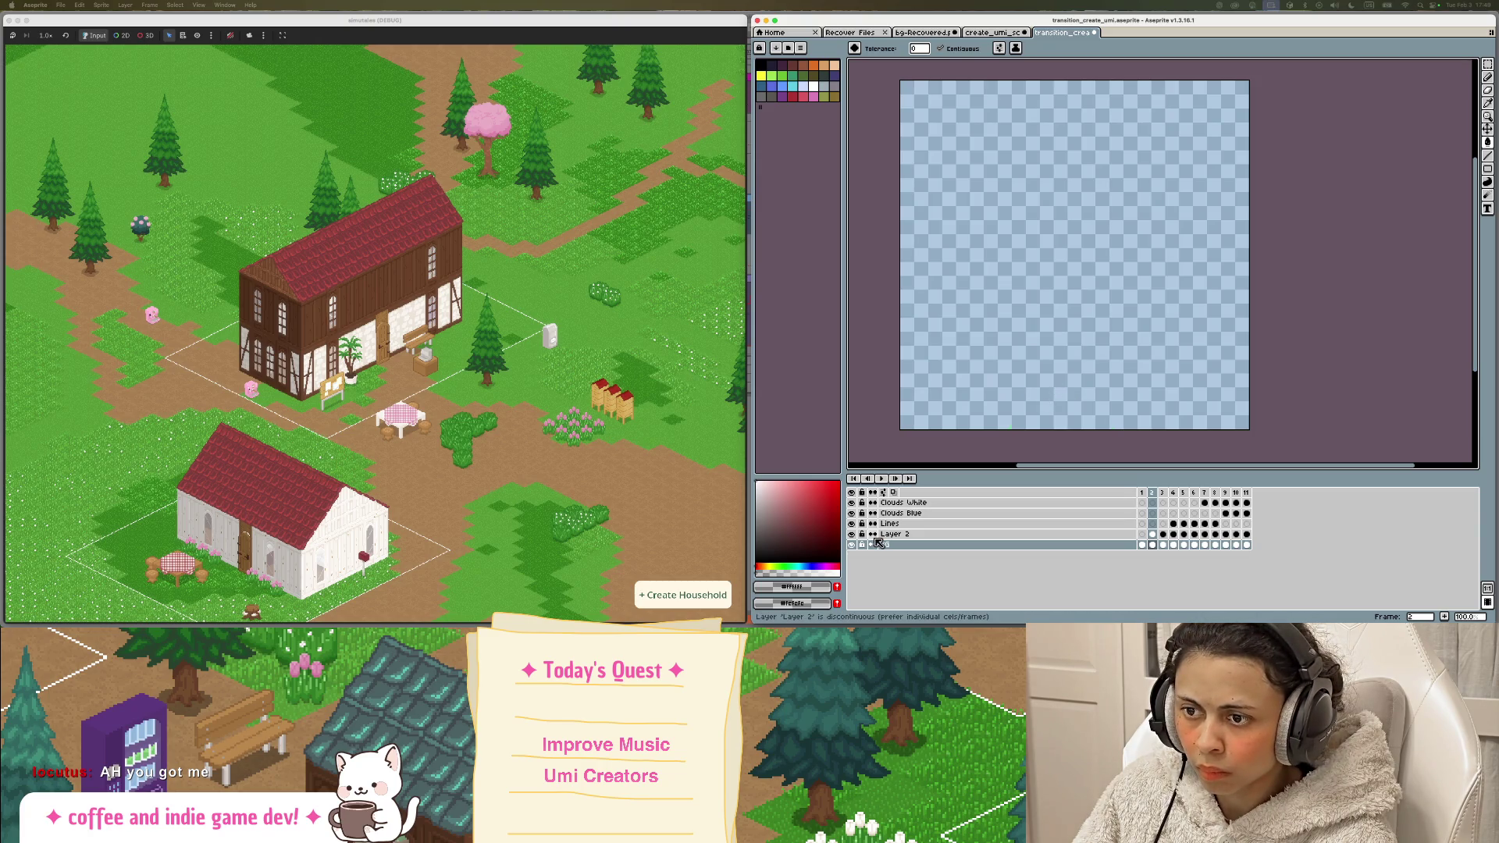
key("super+z")
key("super+z")
key("super+z")
key("super+z")
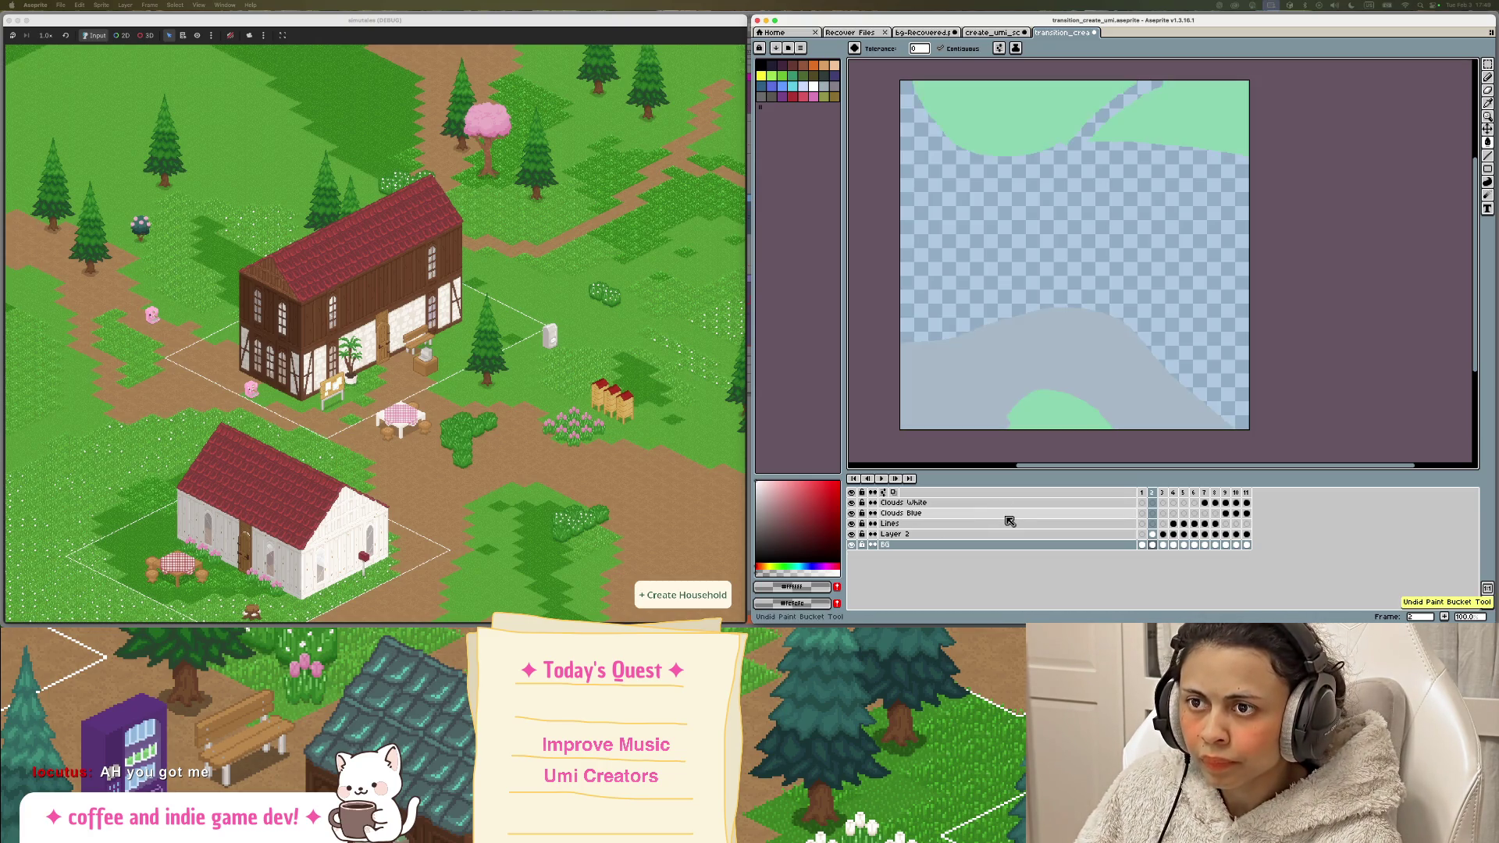
key("super+z")
left_click(1144, 494)
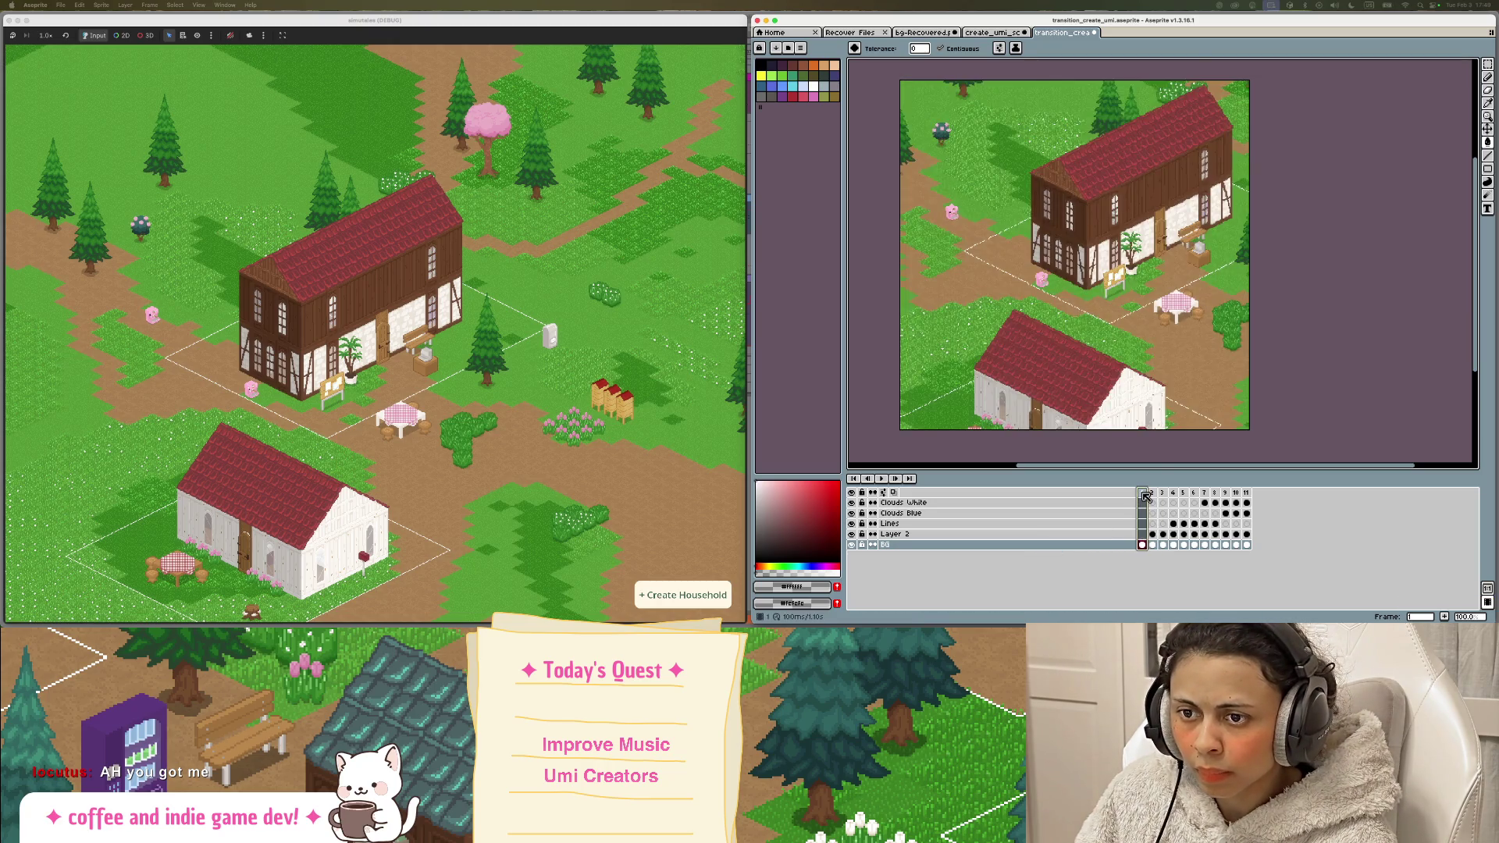
left_click(1488, 66)
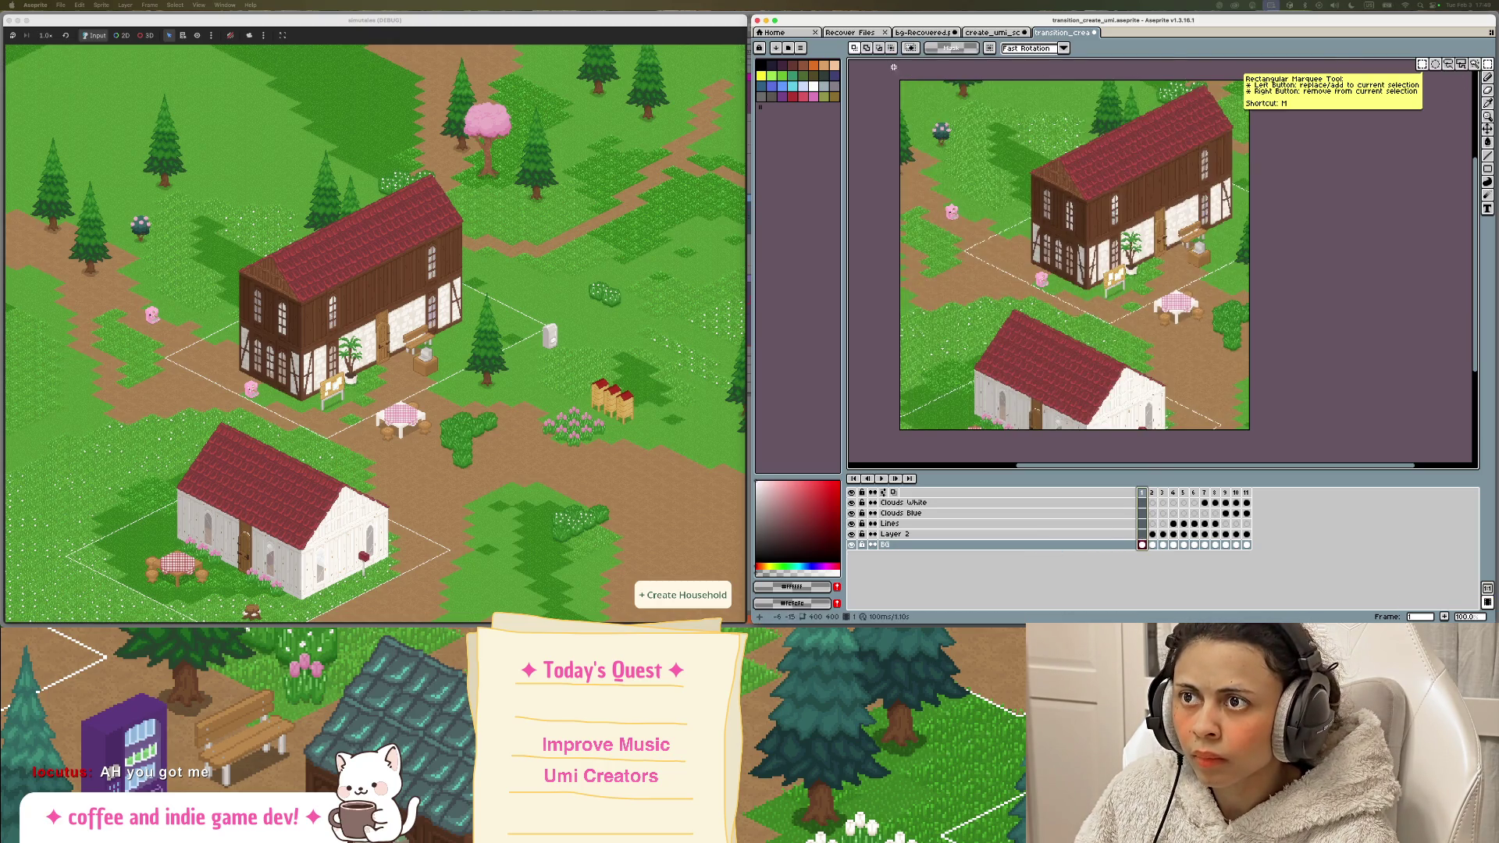
Step: Select the whole canvas, play the transition, stop, and commit a transform on frame 2
key("super+a")
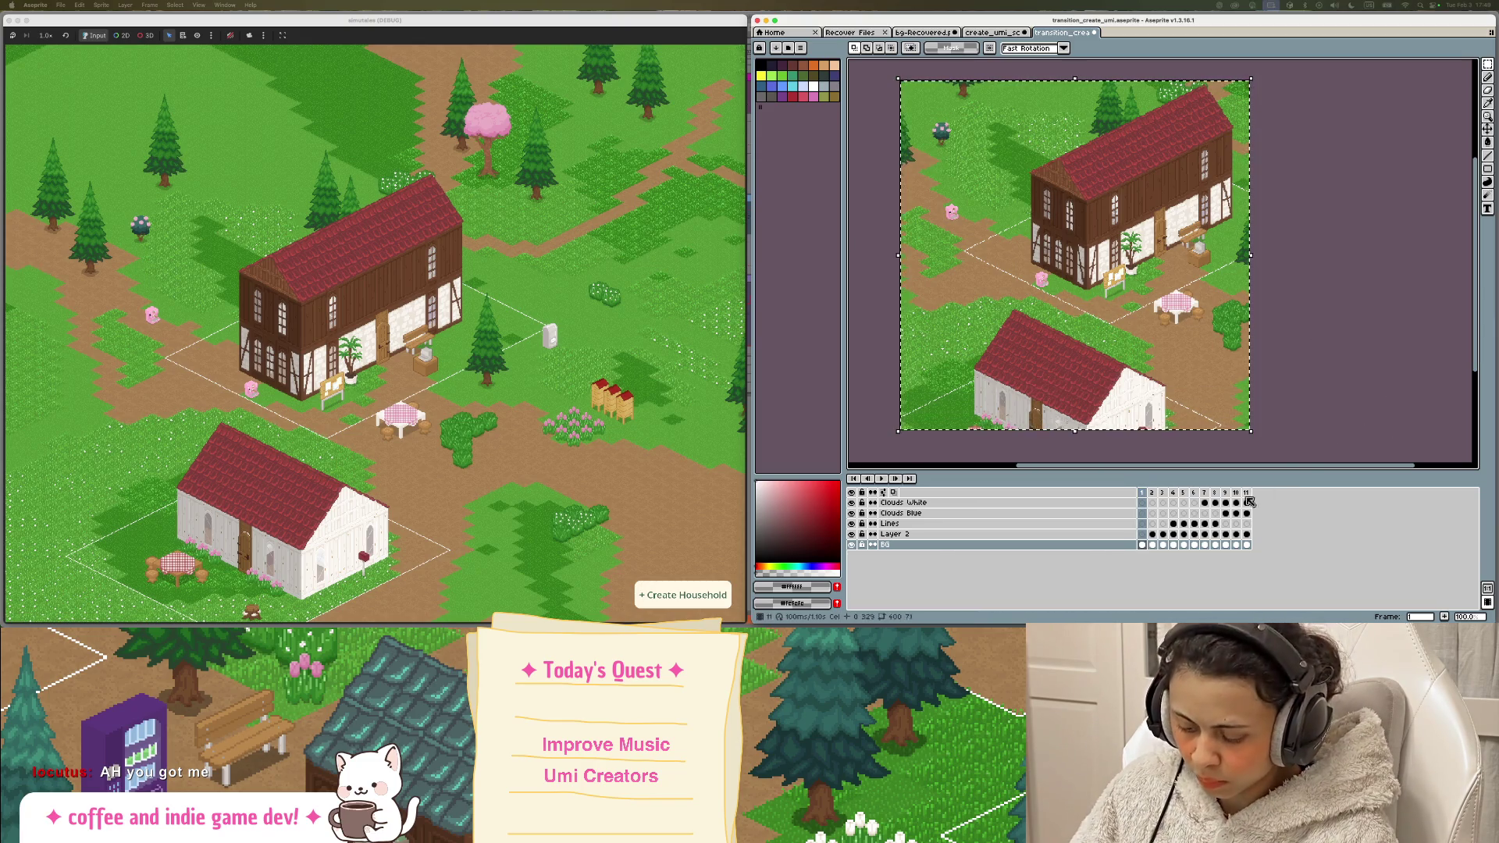
left_click(1153, 494)
left_click(894, 479)
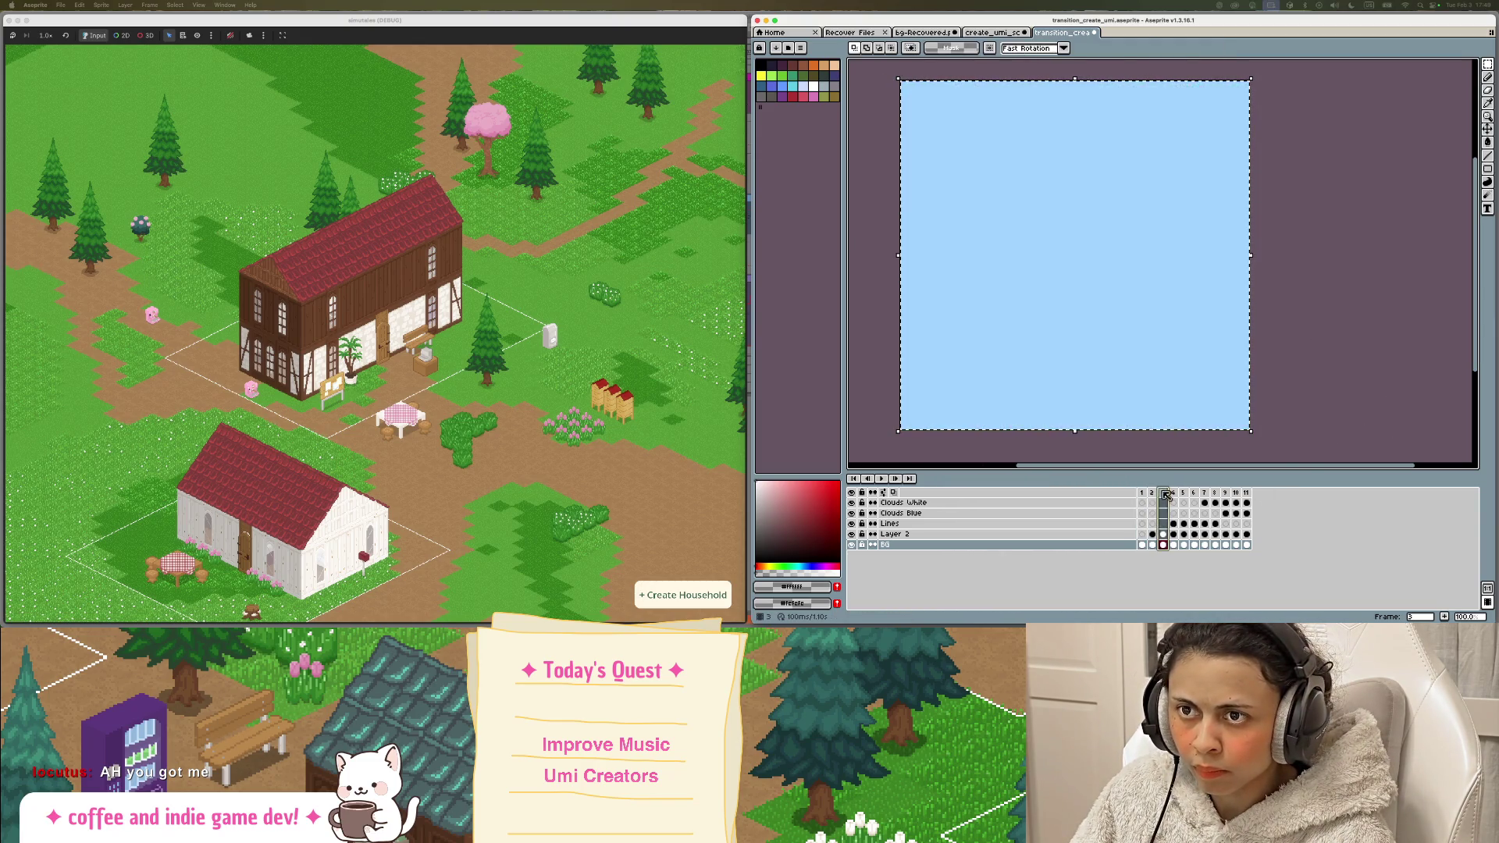
left_click(883, 480)
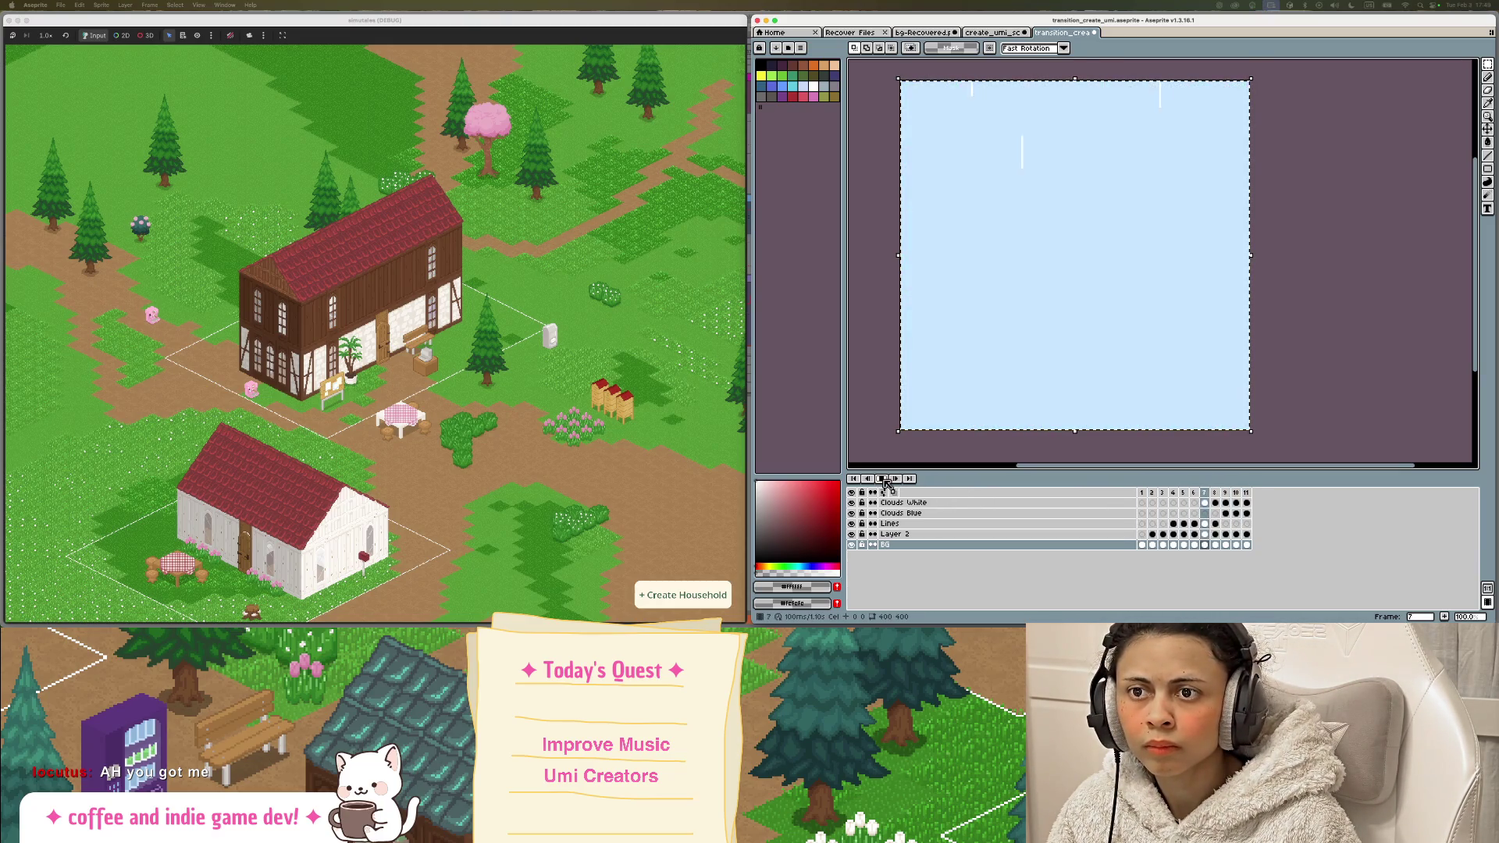
left_click(1141, 493)
key("ctrl+t")
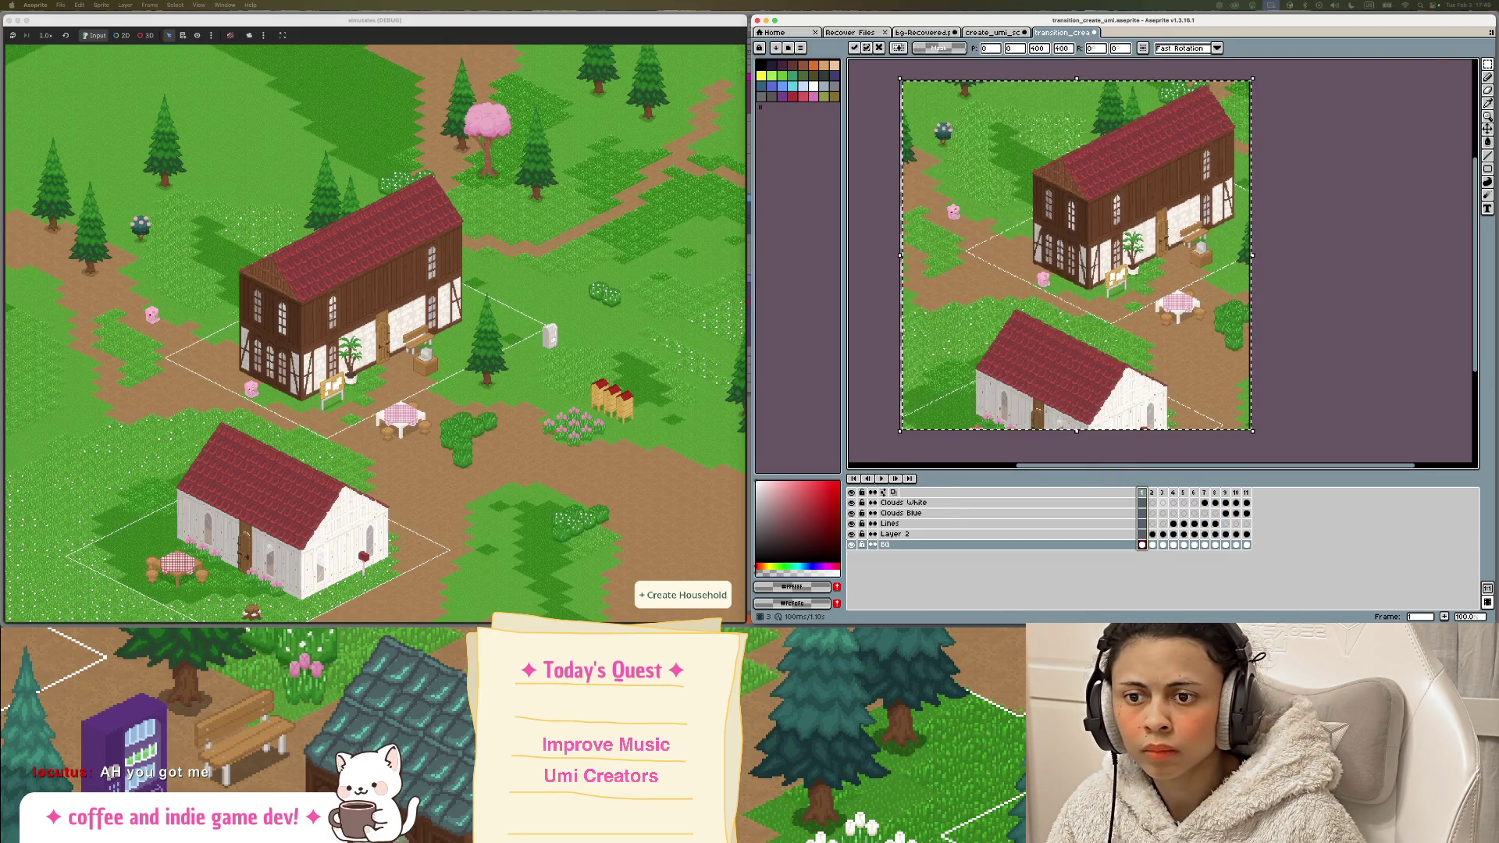
left_click(1152, 508)
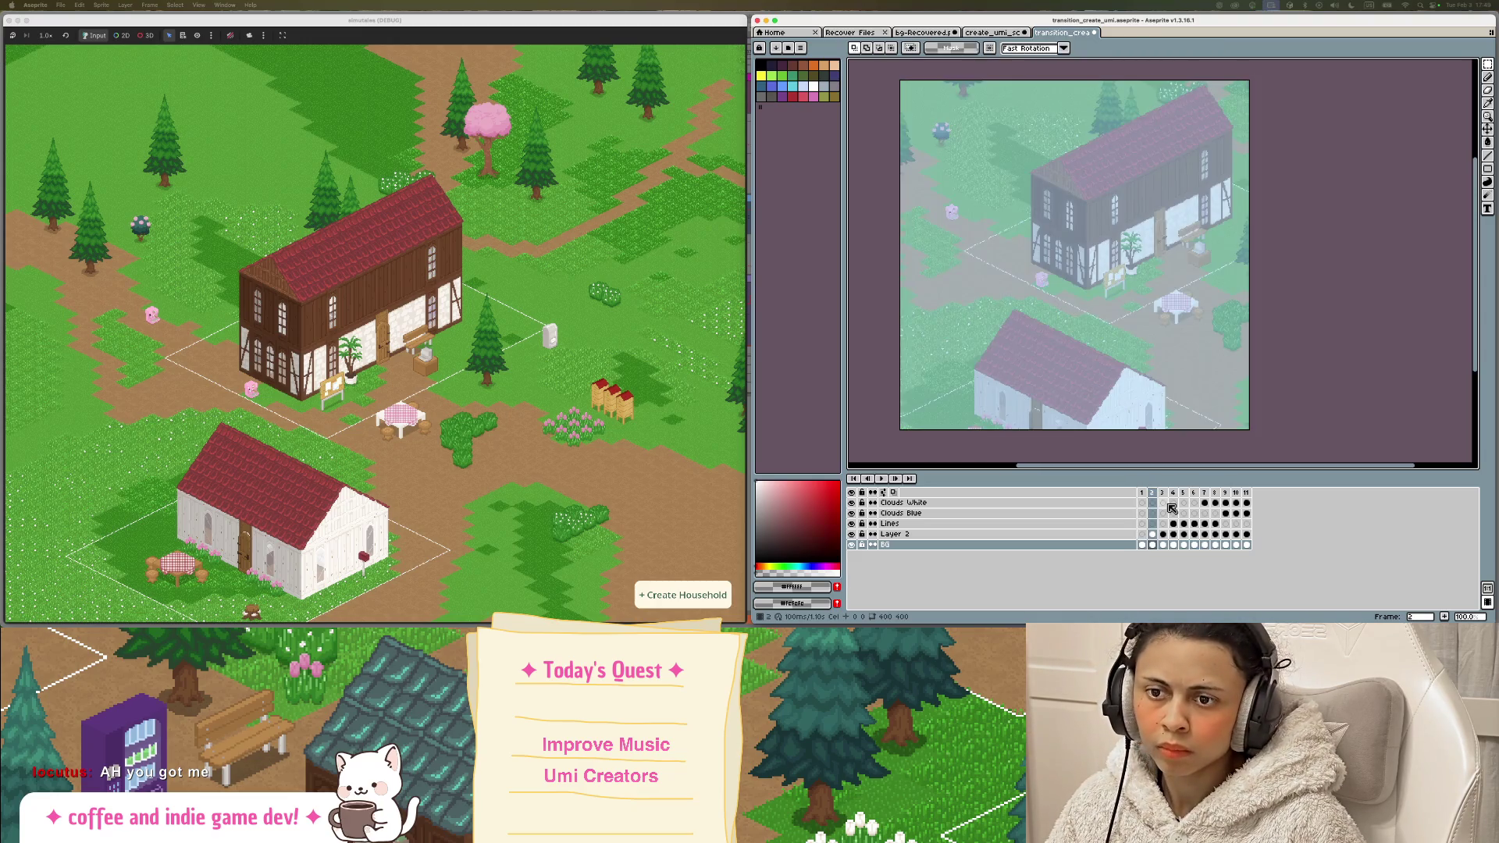
Step: Step back and forth between the faded town frame 2 and plain sky frame 3 to compare
key("Right")
key("Left")
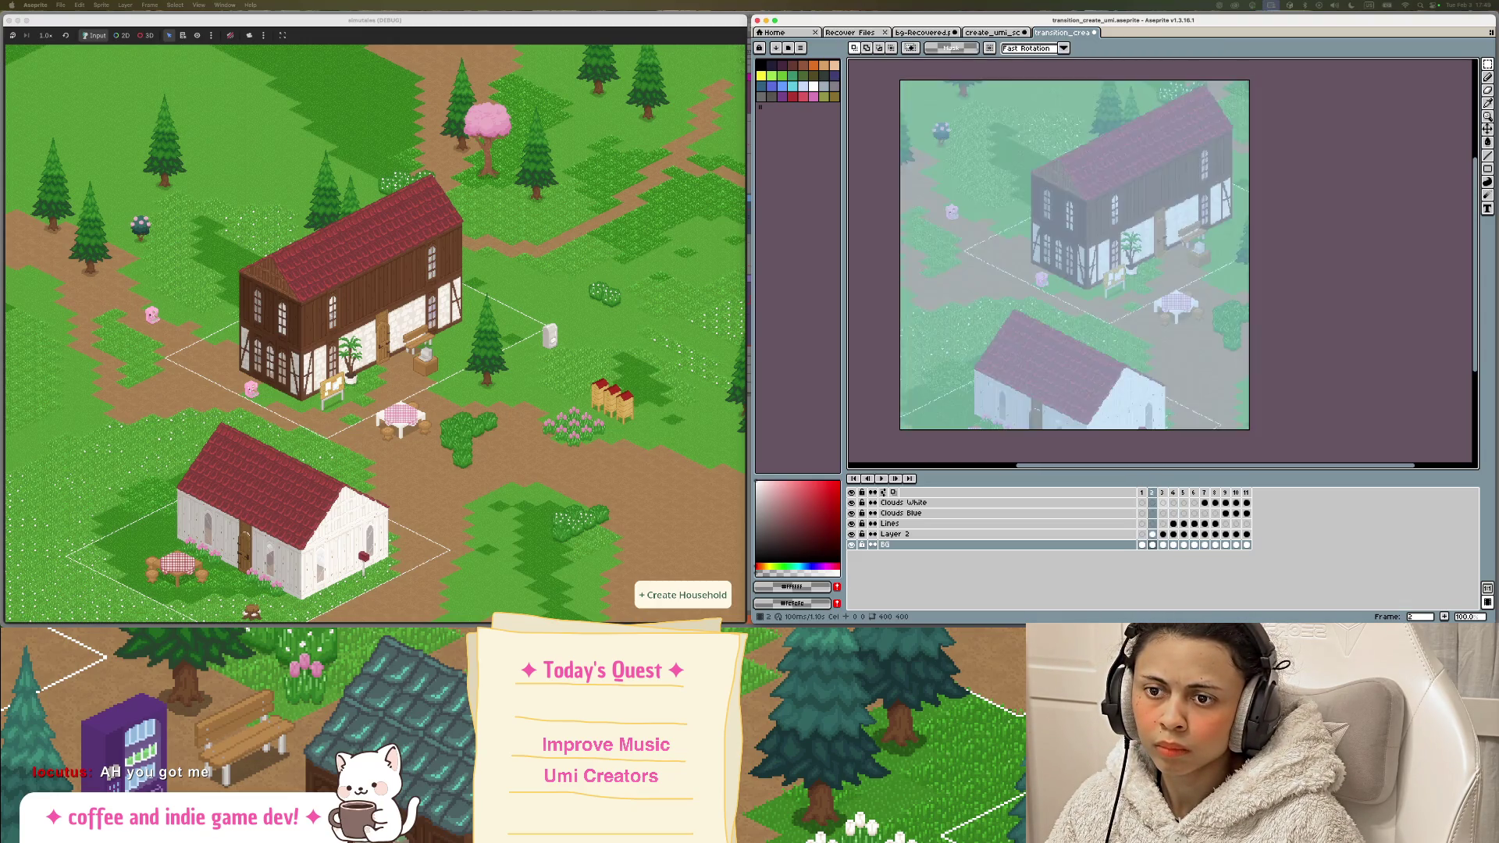
key("Right")
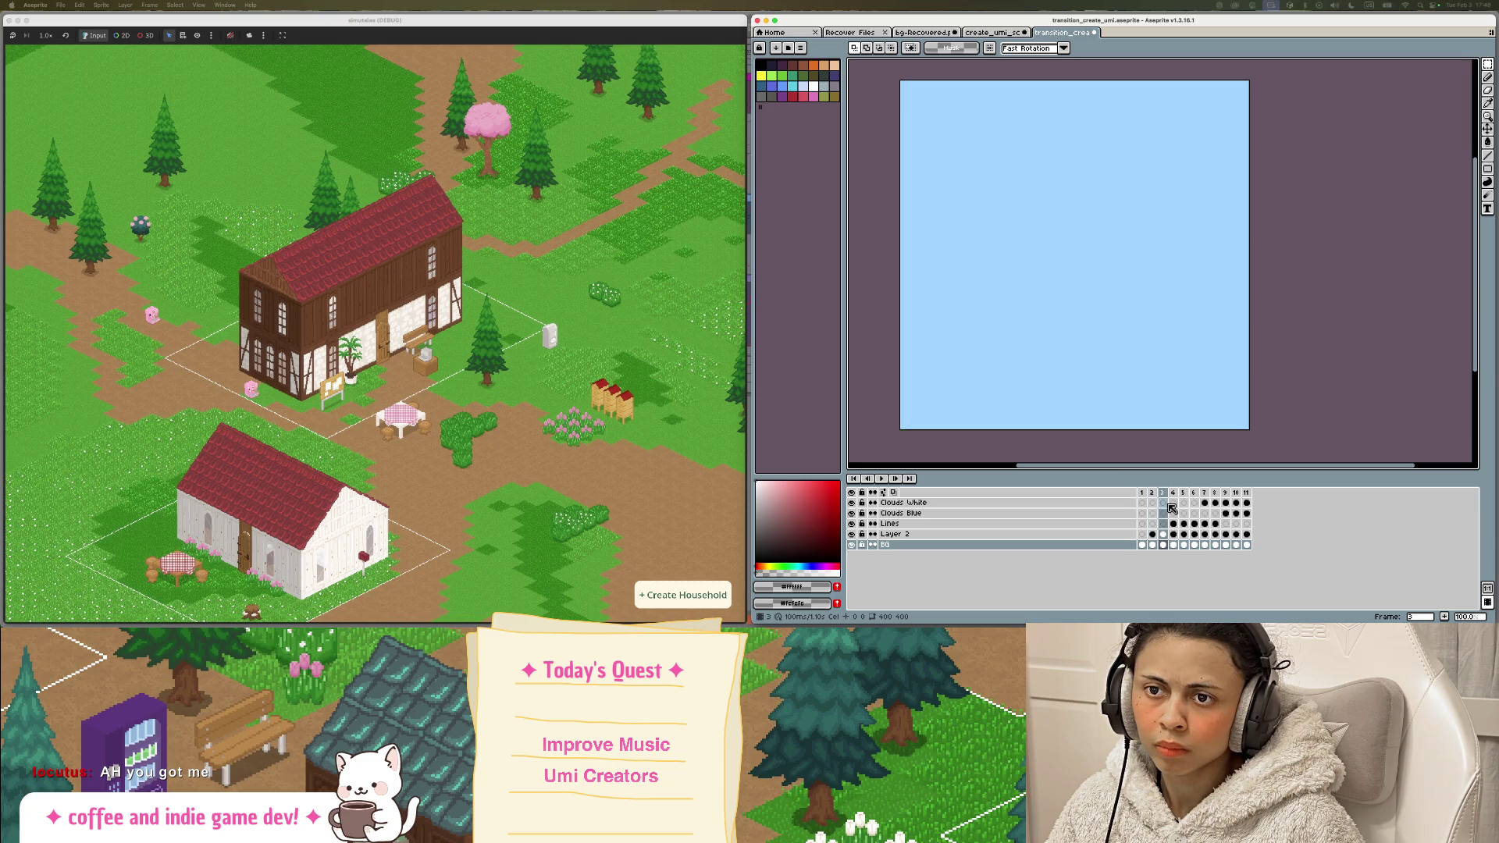
key("Left")
key("Left")
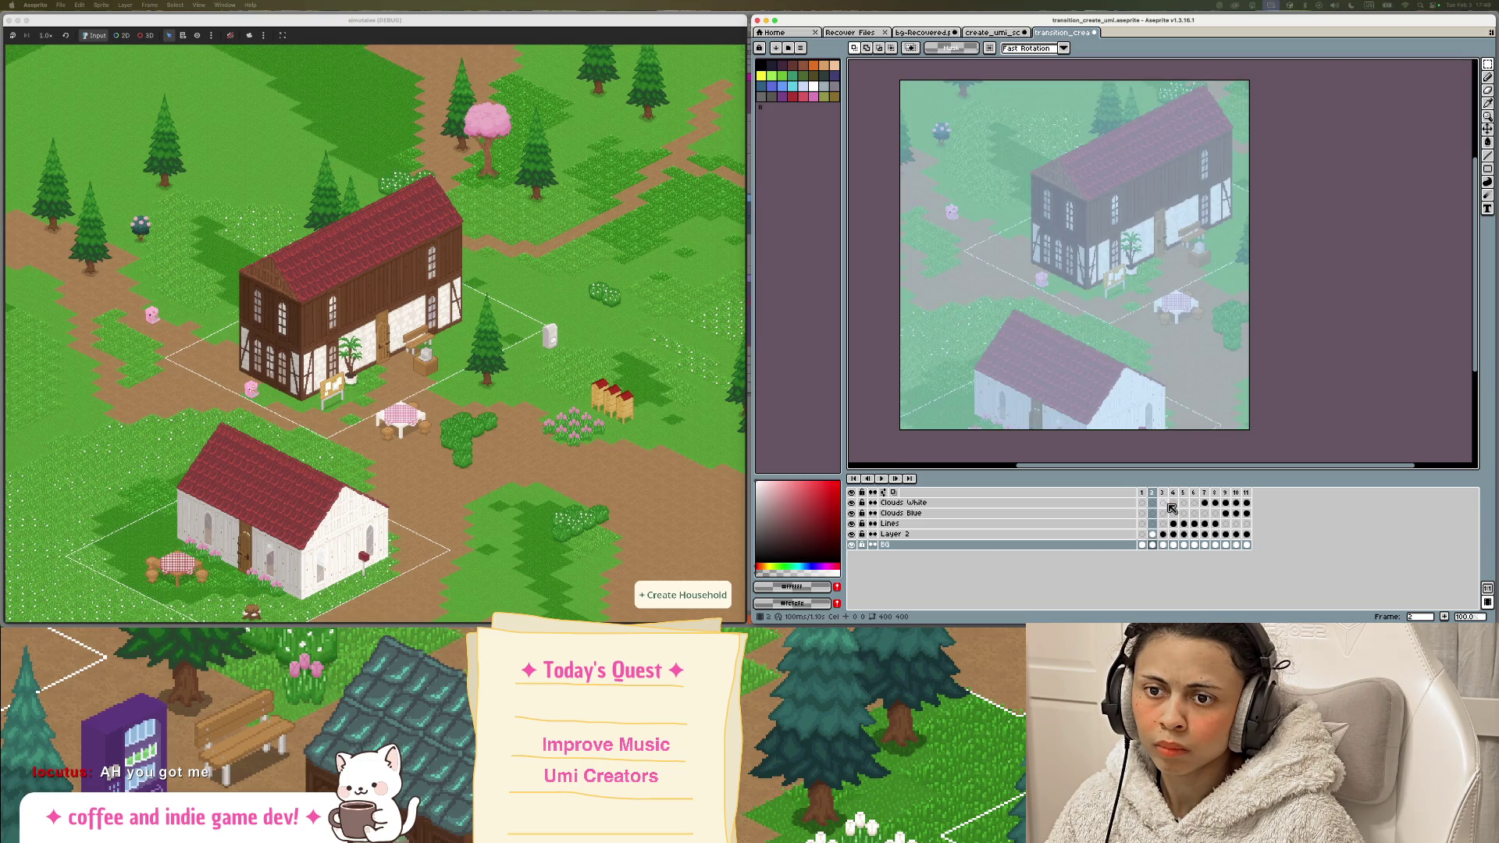
key("Right")
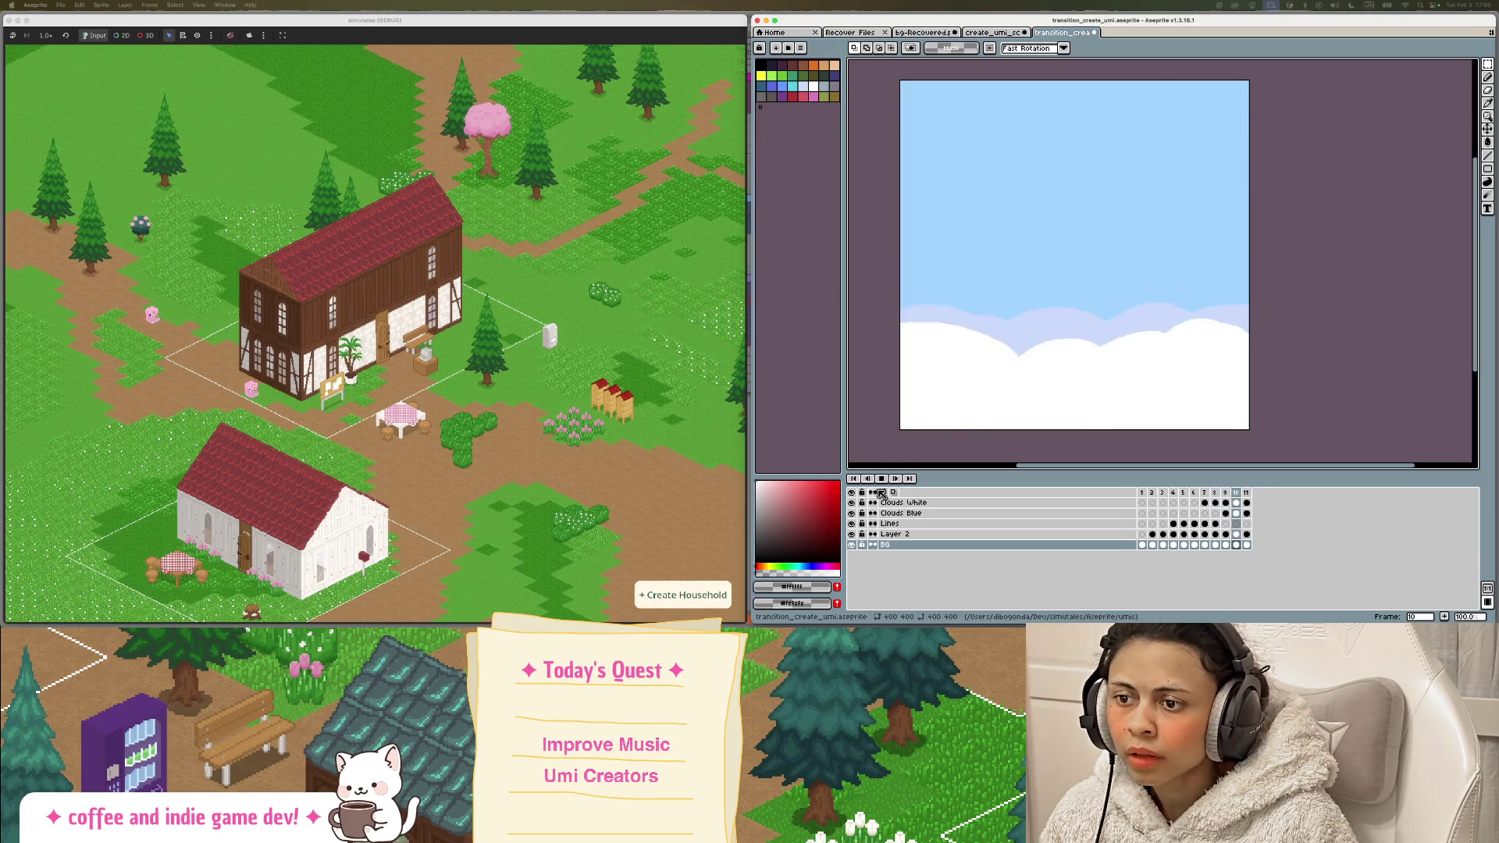
left_click(895, 480)
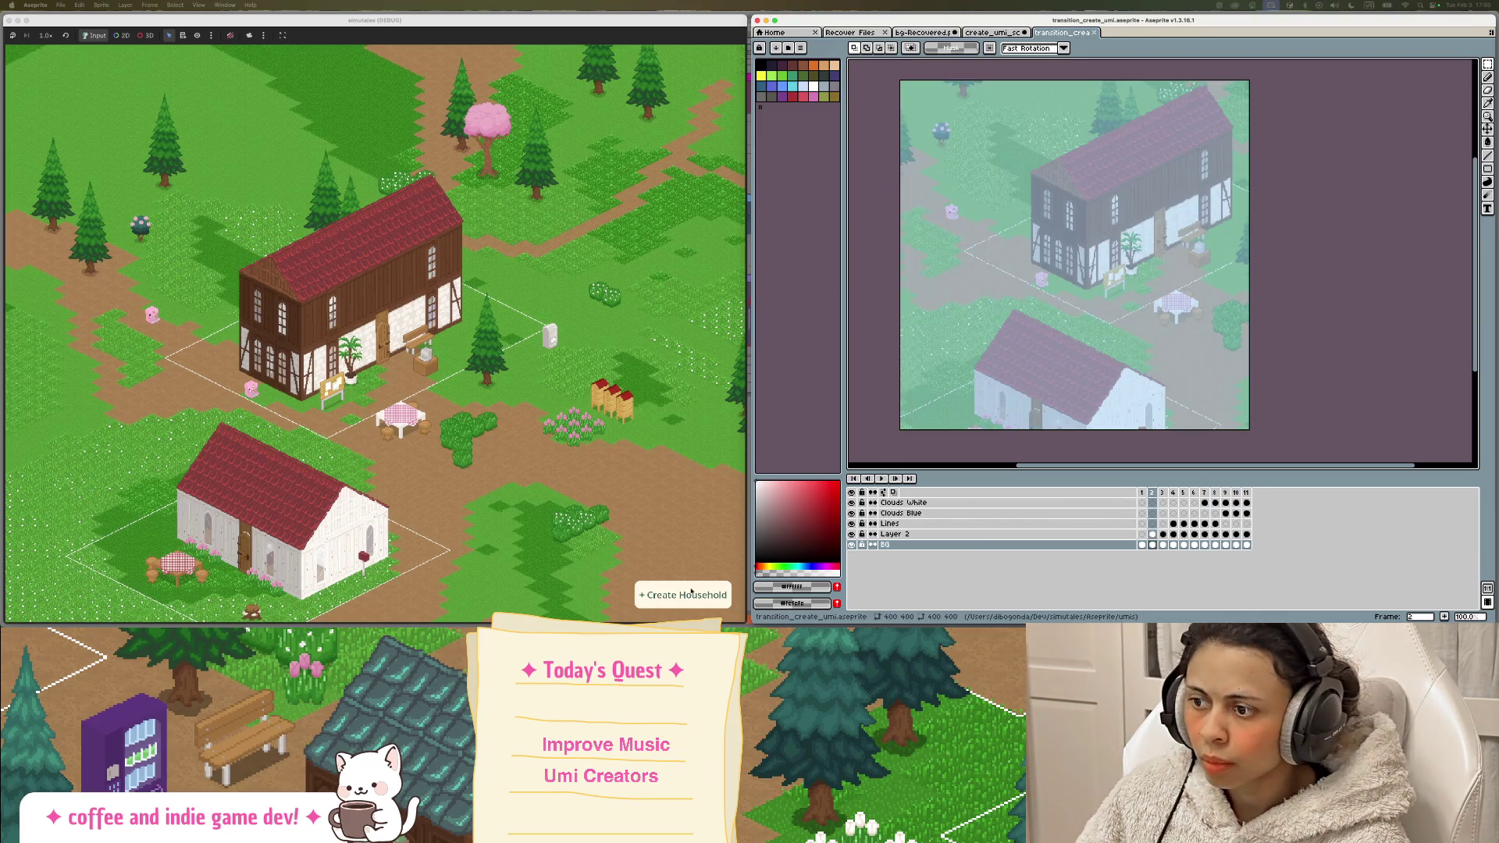
Step: Start creating a household in the game, then open the floating-island scene file in Aseprite
left_click(684, 595)
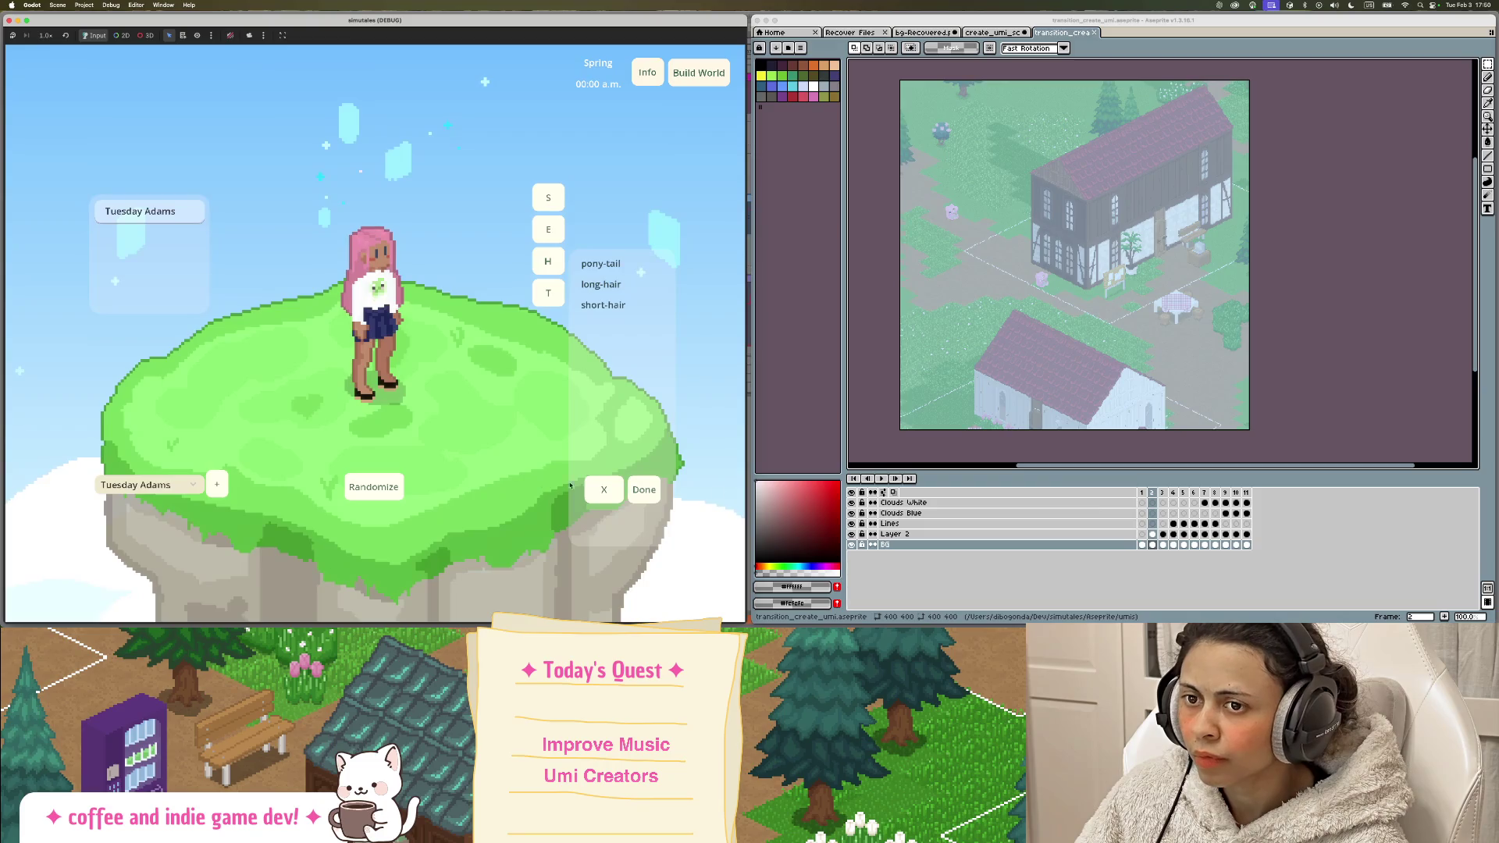
left_click(1066, 20)
key("End")
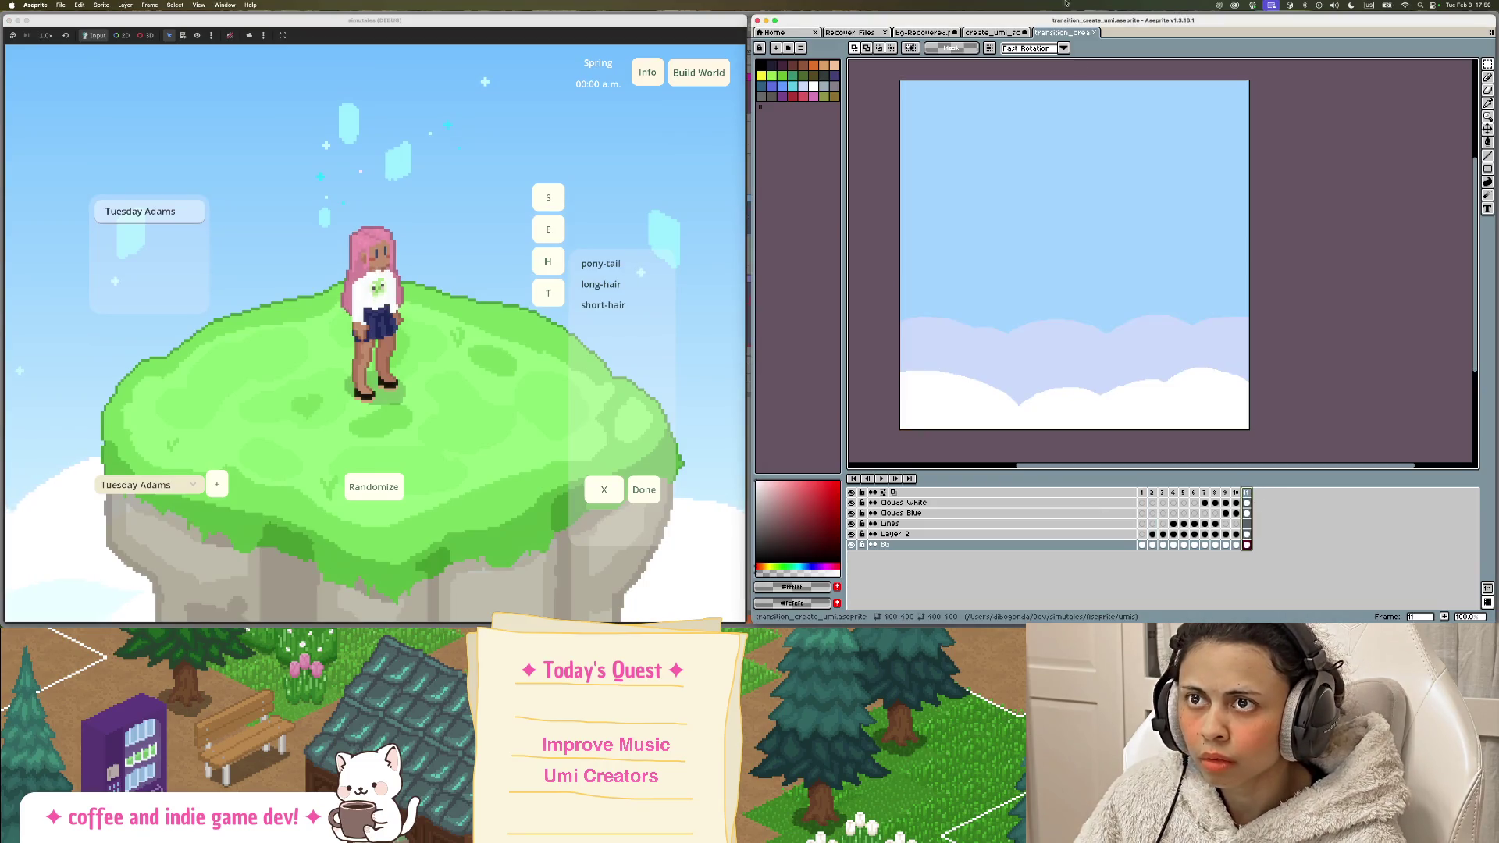
left_click(992, 32)
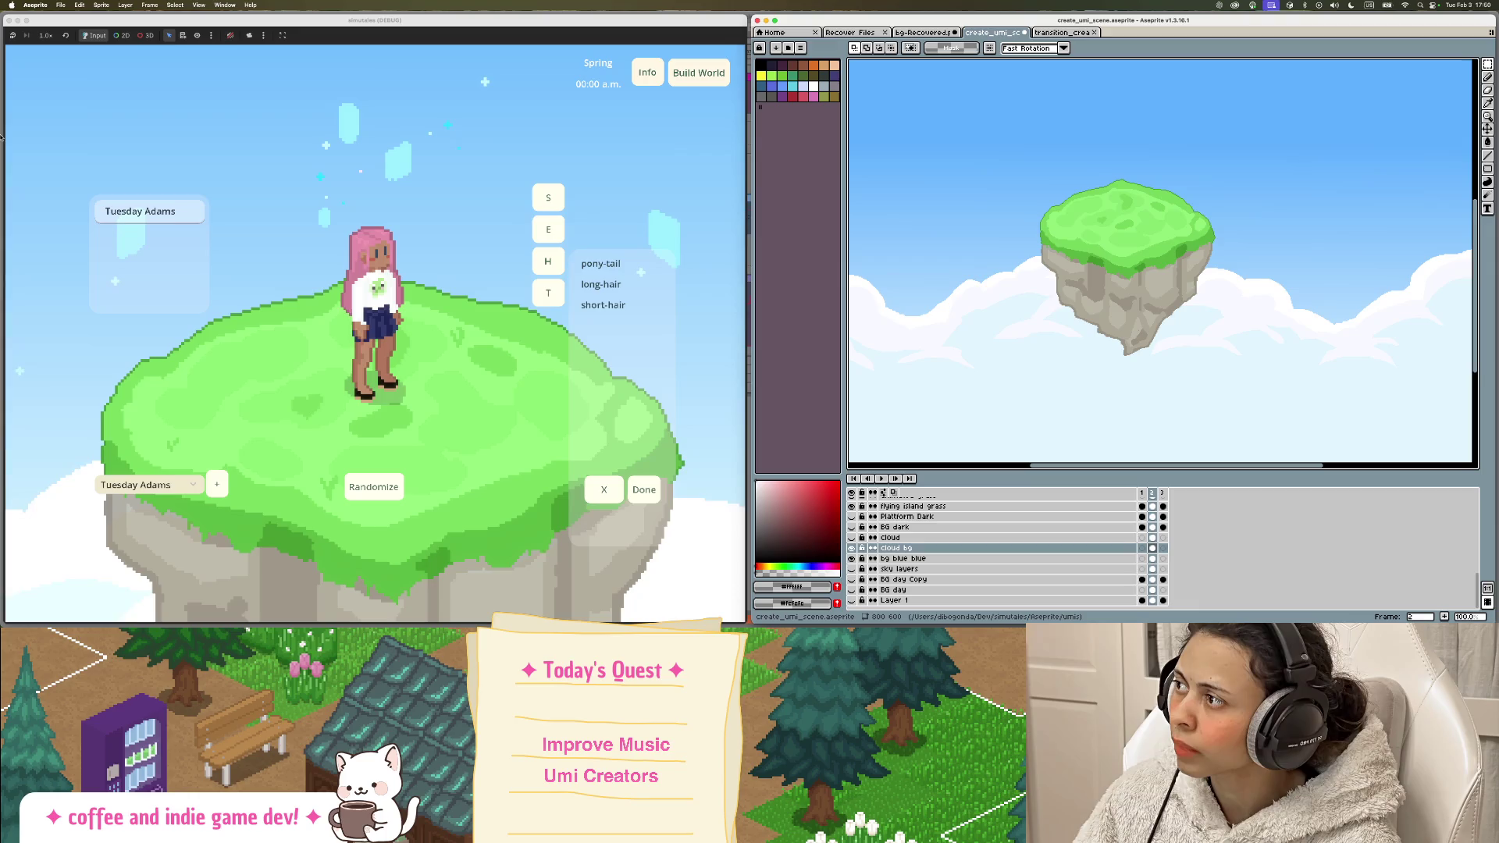
Step: Screenshot the framed island artwork region, then switch to the recovered cloud background file
mouse_move(6, 142)
left_click(11, 173)
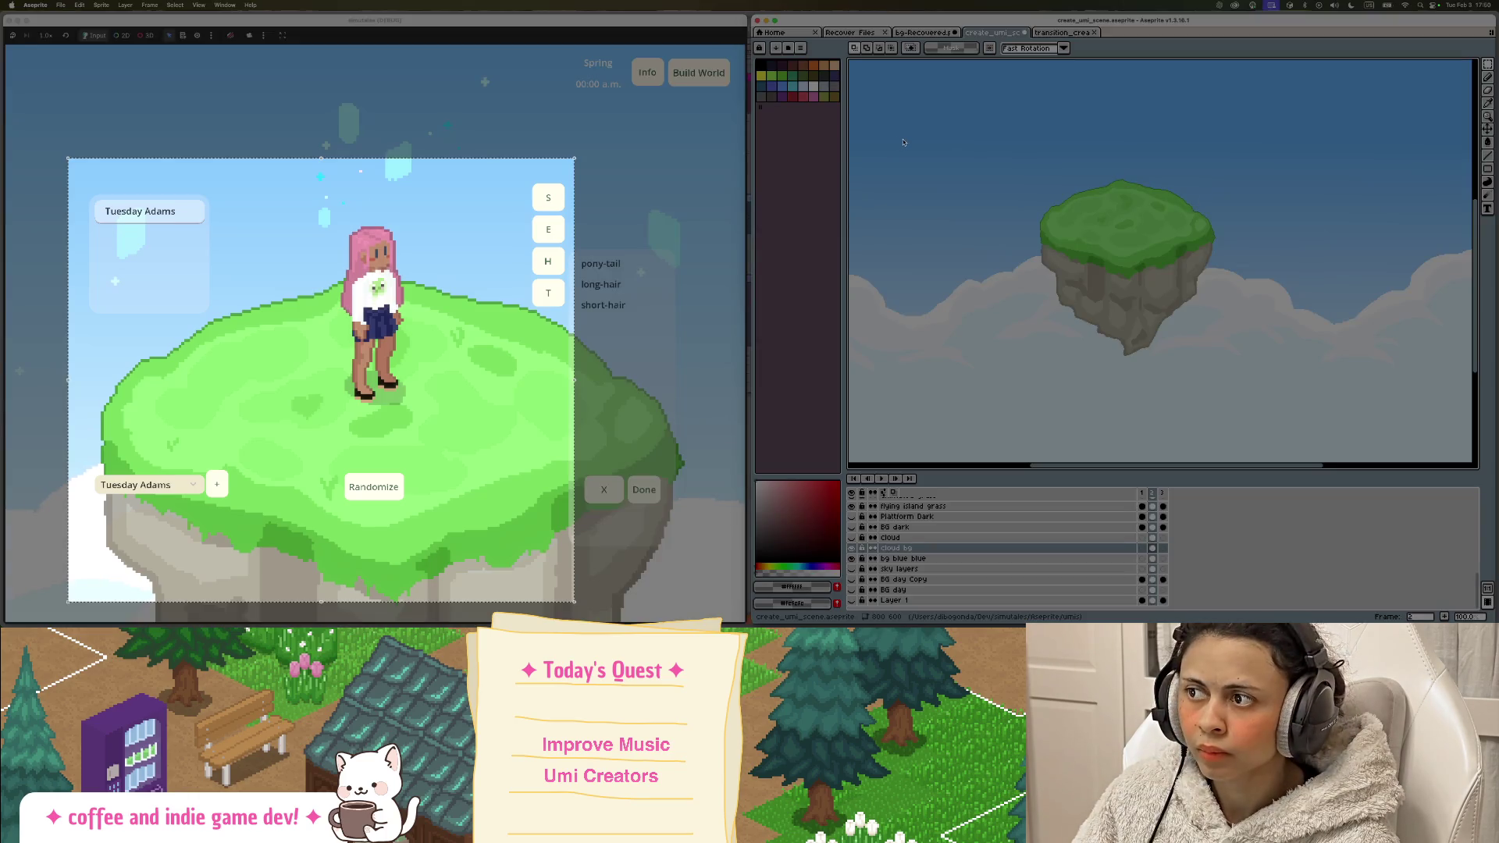
mouse_move(334, 260)
left_mouse_down()
mouse_move(1260, 191)
mouse_move(1154, 205)
left_mouse_up()
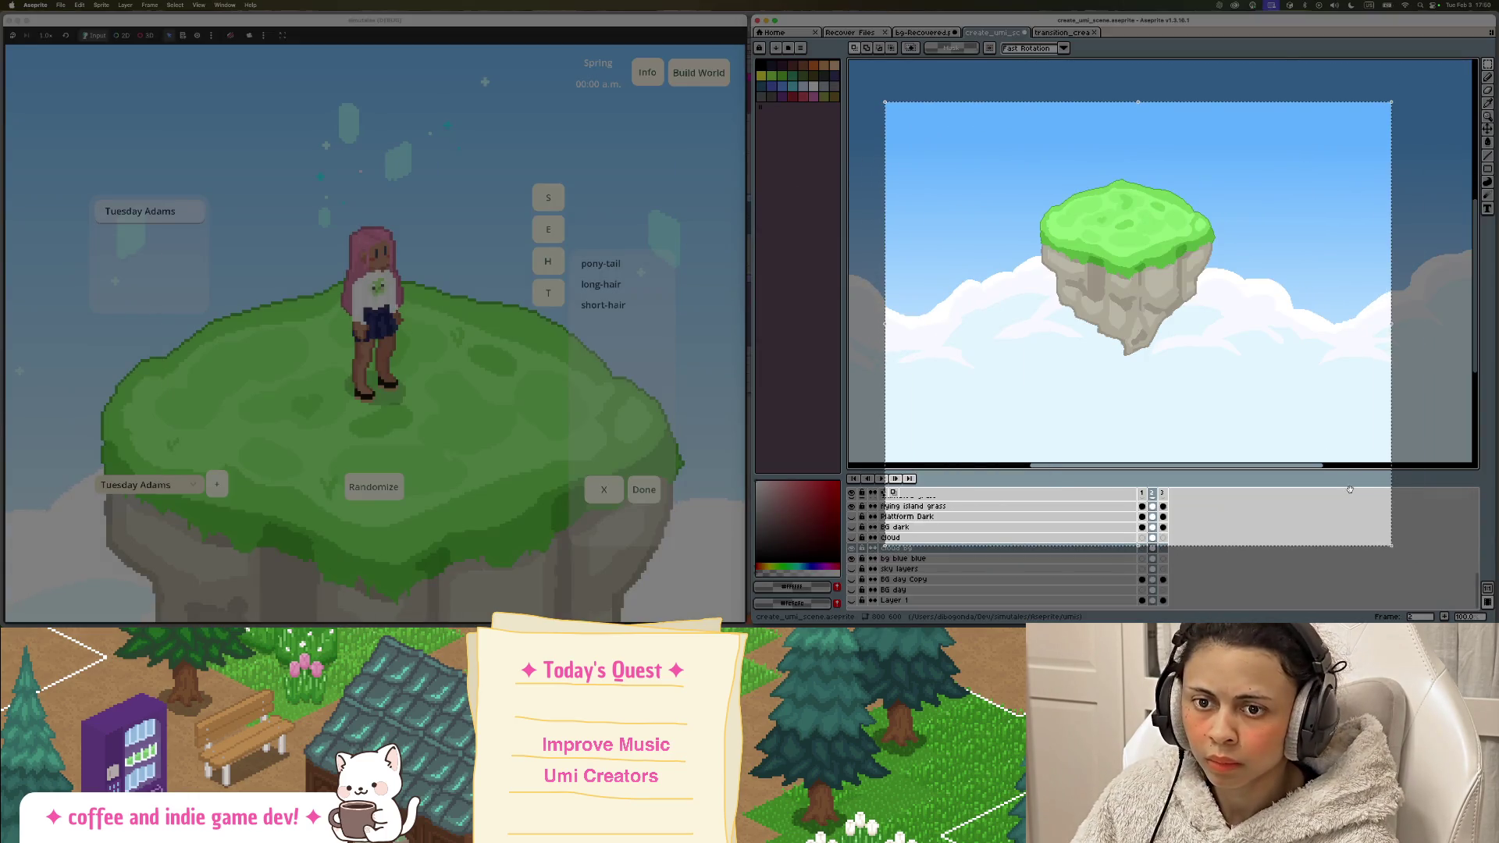
left_click_drag(1391, 544, 1278, 421)
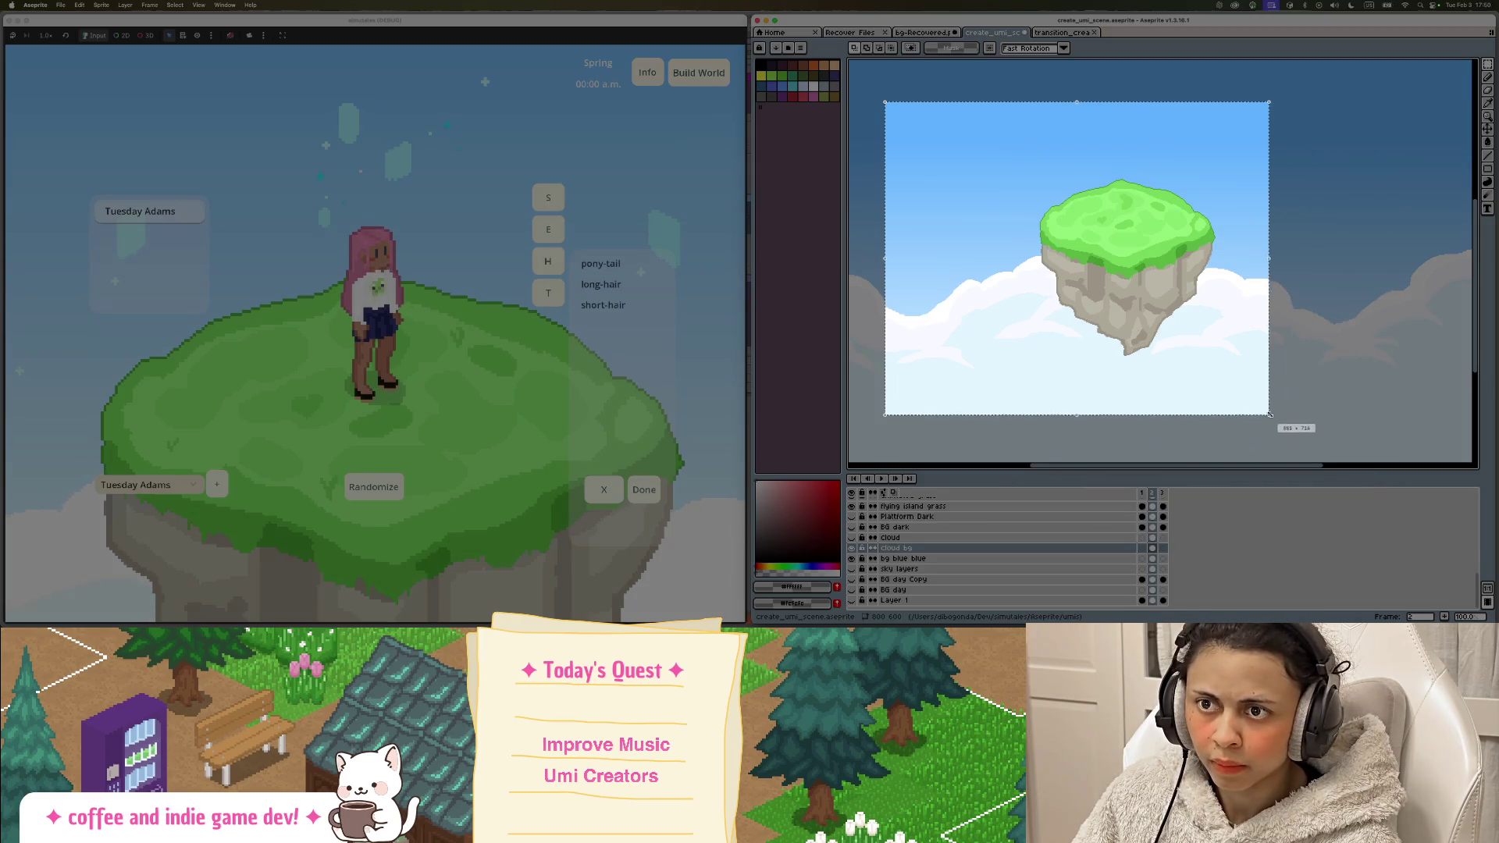
left_click_drag(1225, 371, 1263, 375)
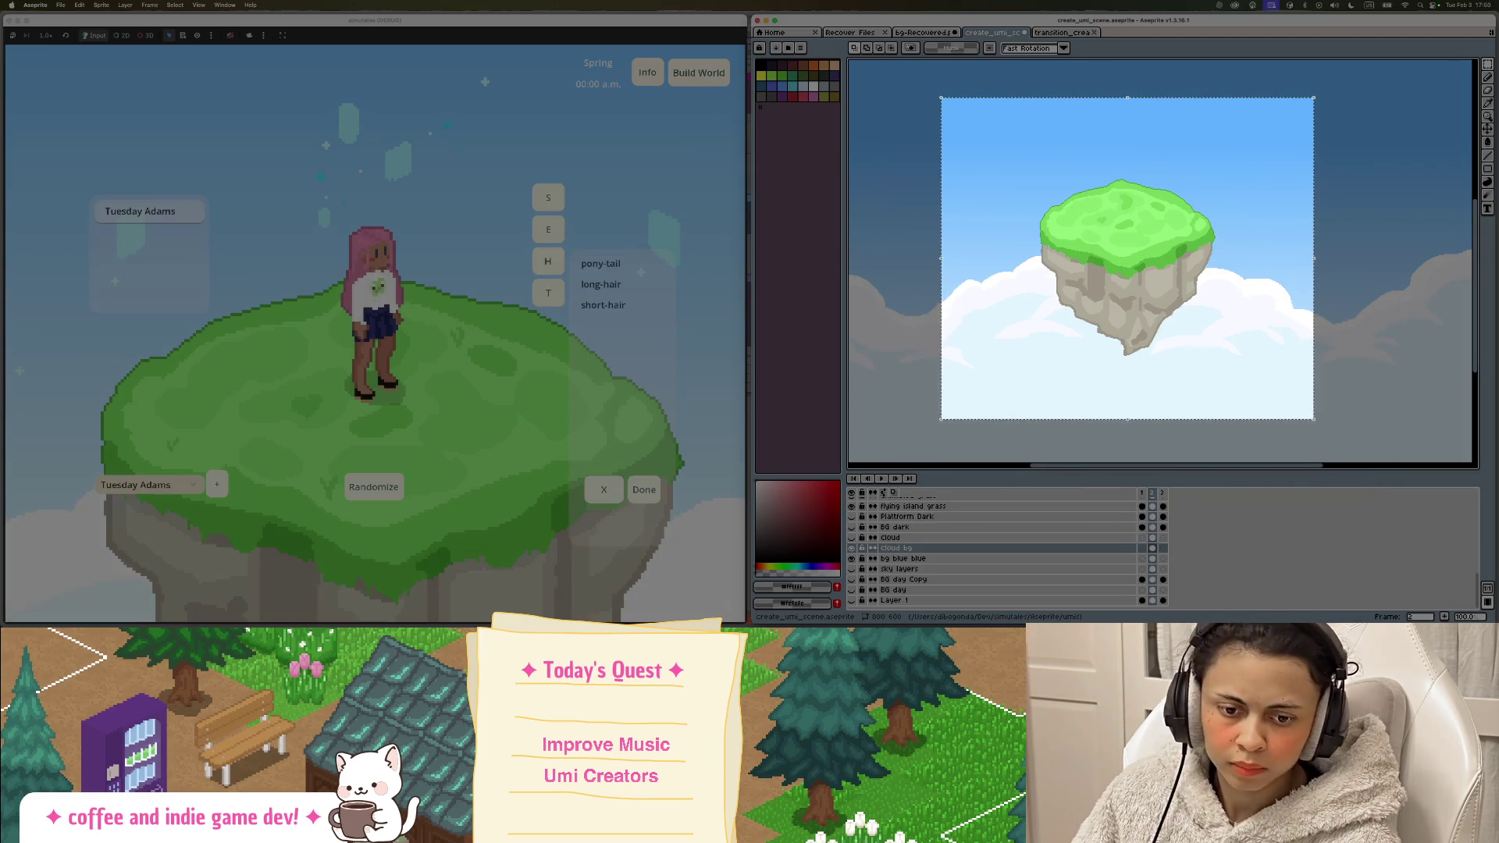
key("Return")
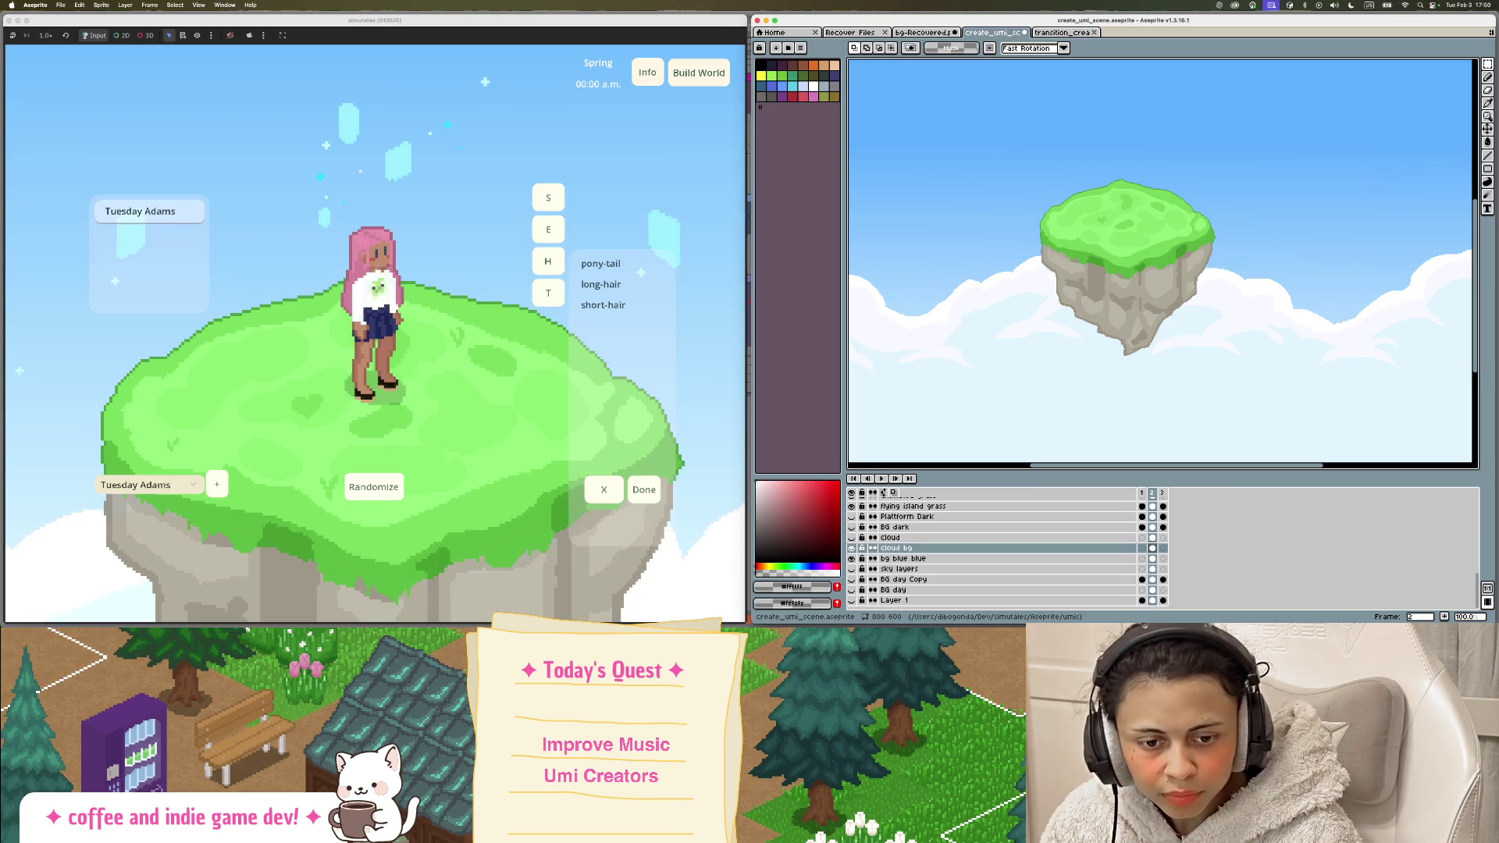
left_click(894, 35)
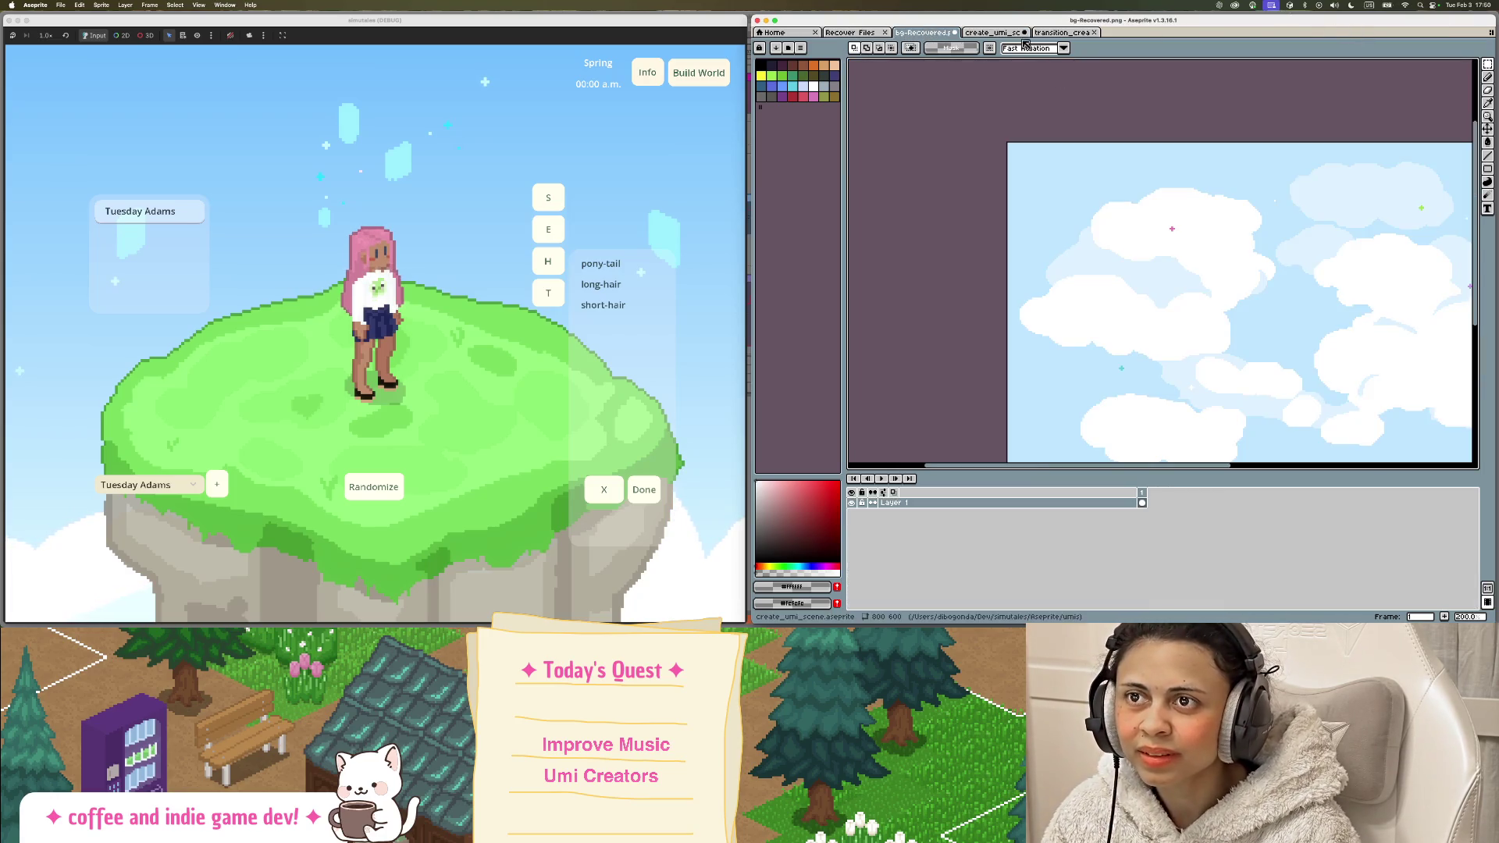
Step: Add a new frame 12 to the transition sprite and select it on the Clouds White layer
left_click(1049, 34)
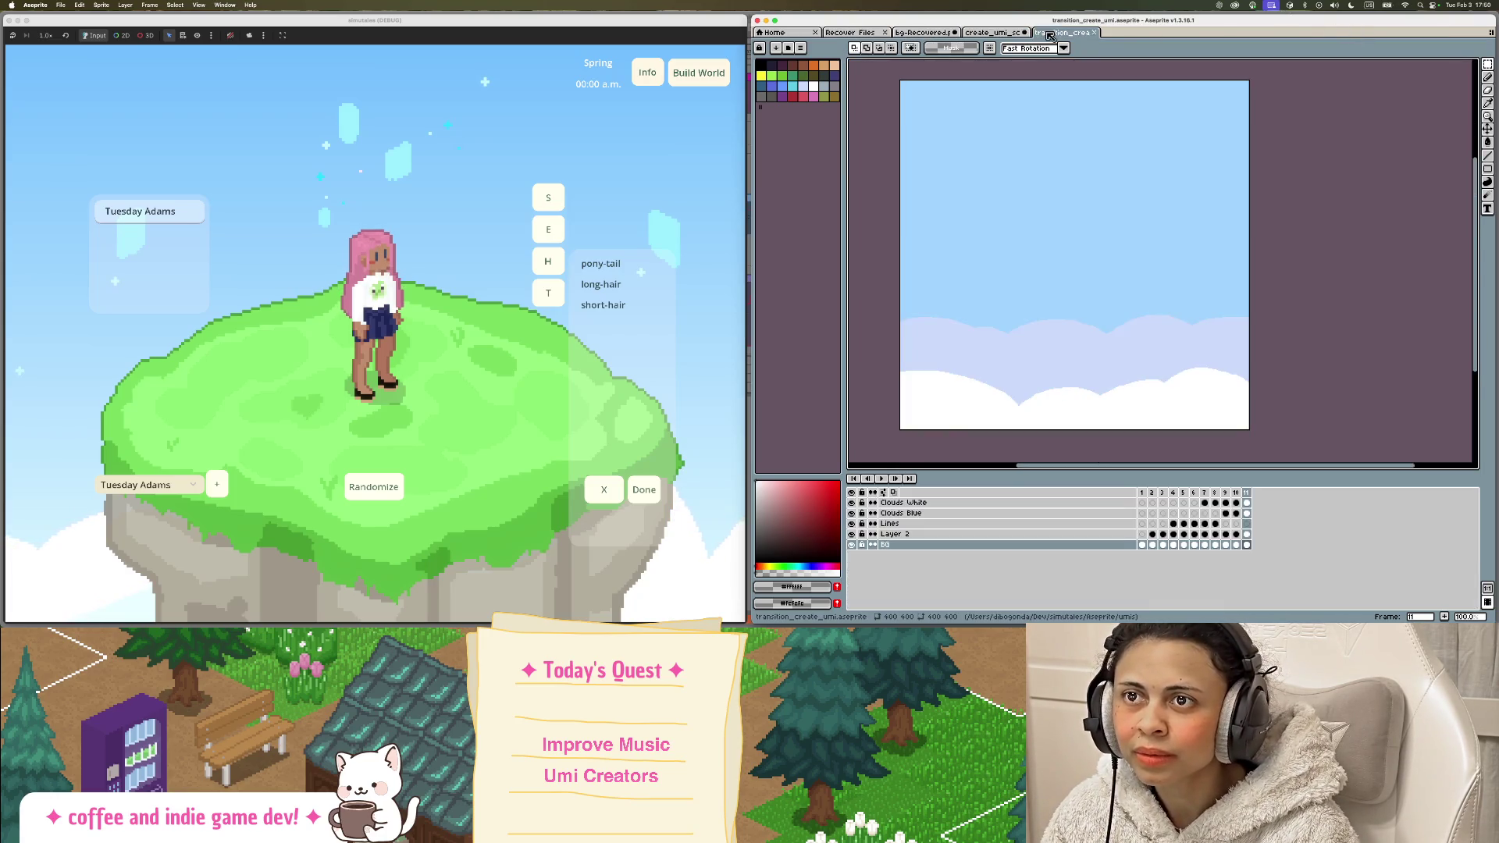
right_click(1244, 492)
left_click(1293, 517)
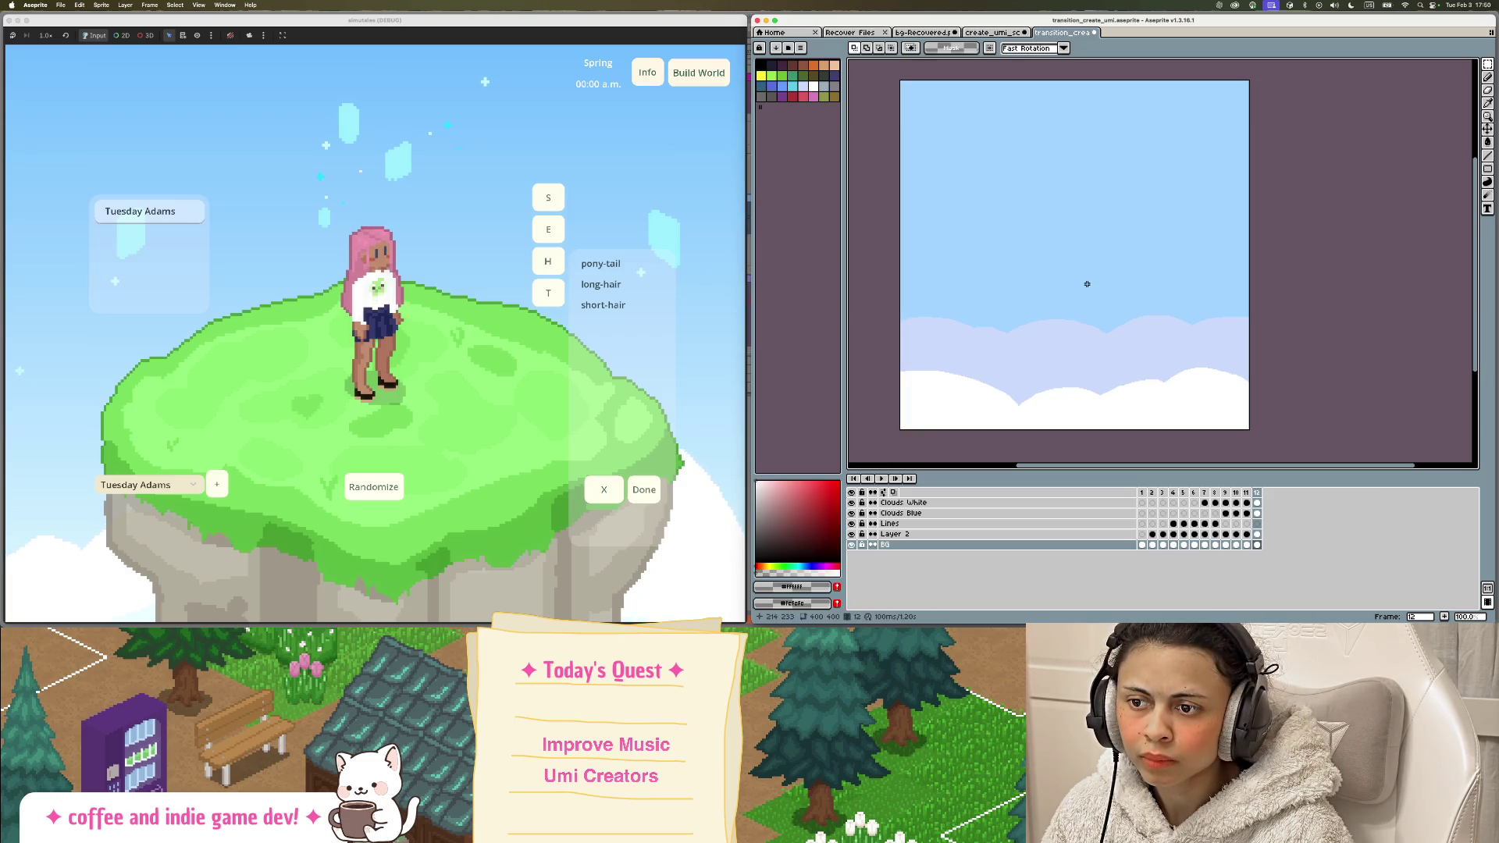
left_click(852, 535)
left_click(852, 535)
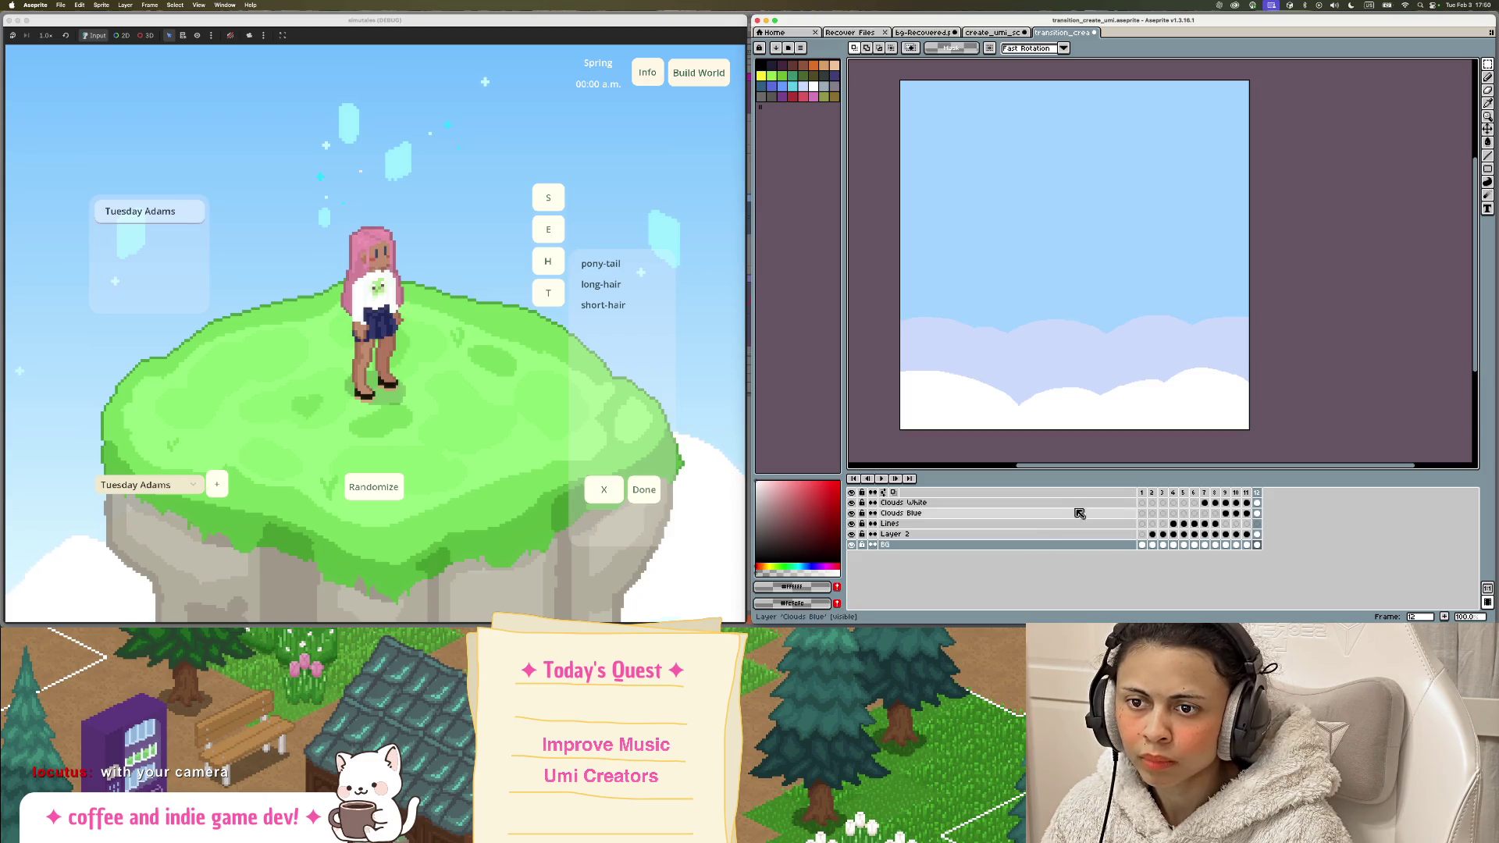
left_click(980, 504)
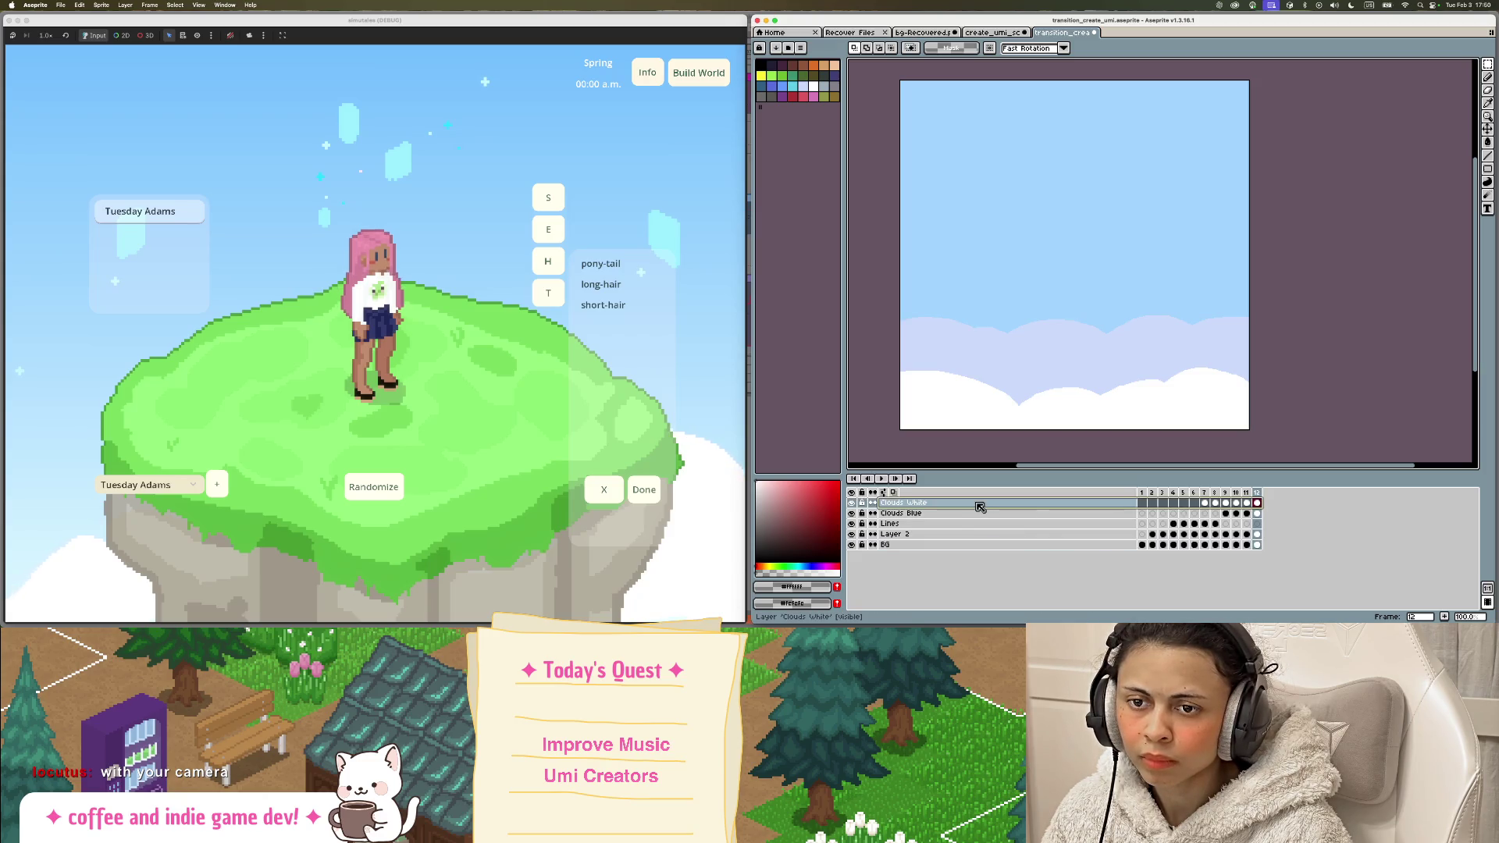
key("Left")
left_click(1257, 503)
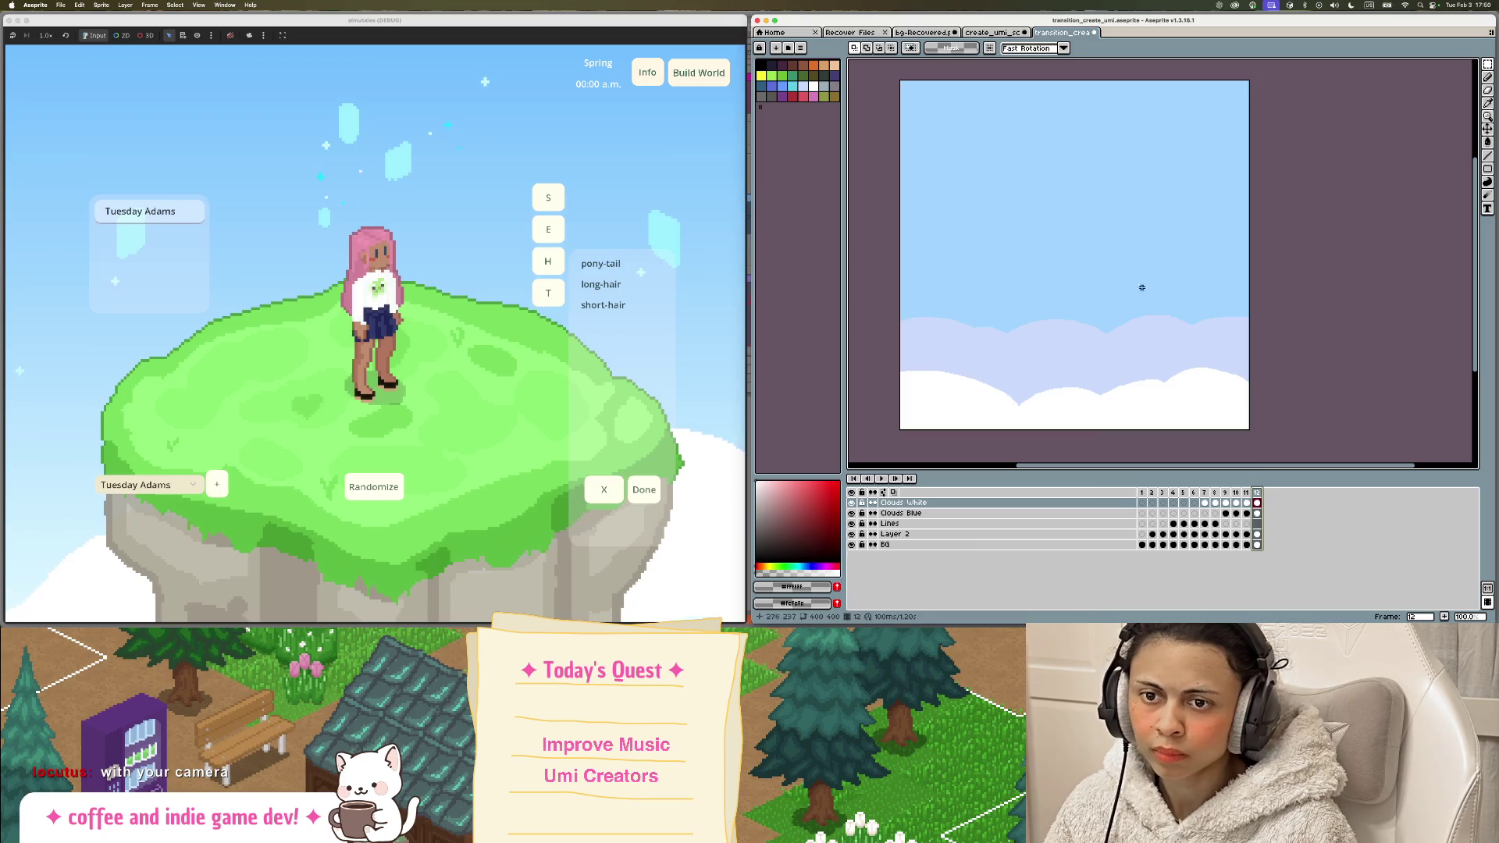
Step: Paste the island image into frame 12, try shrinking it, then undo the attempt
key("v")
key("ctrl+v")
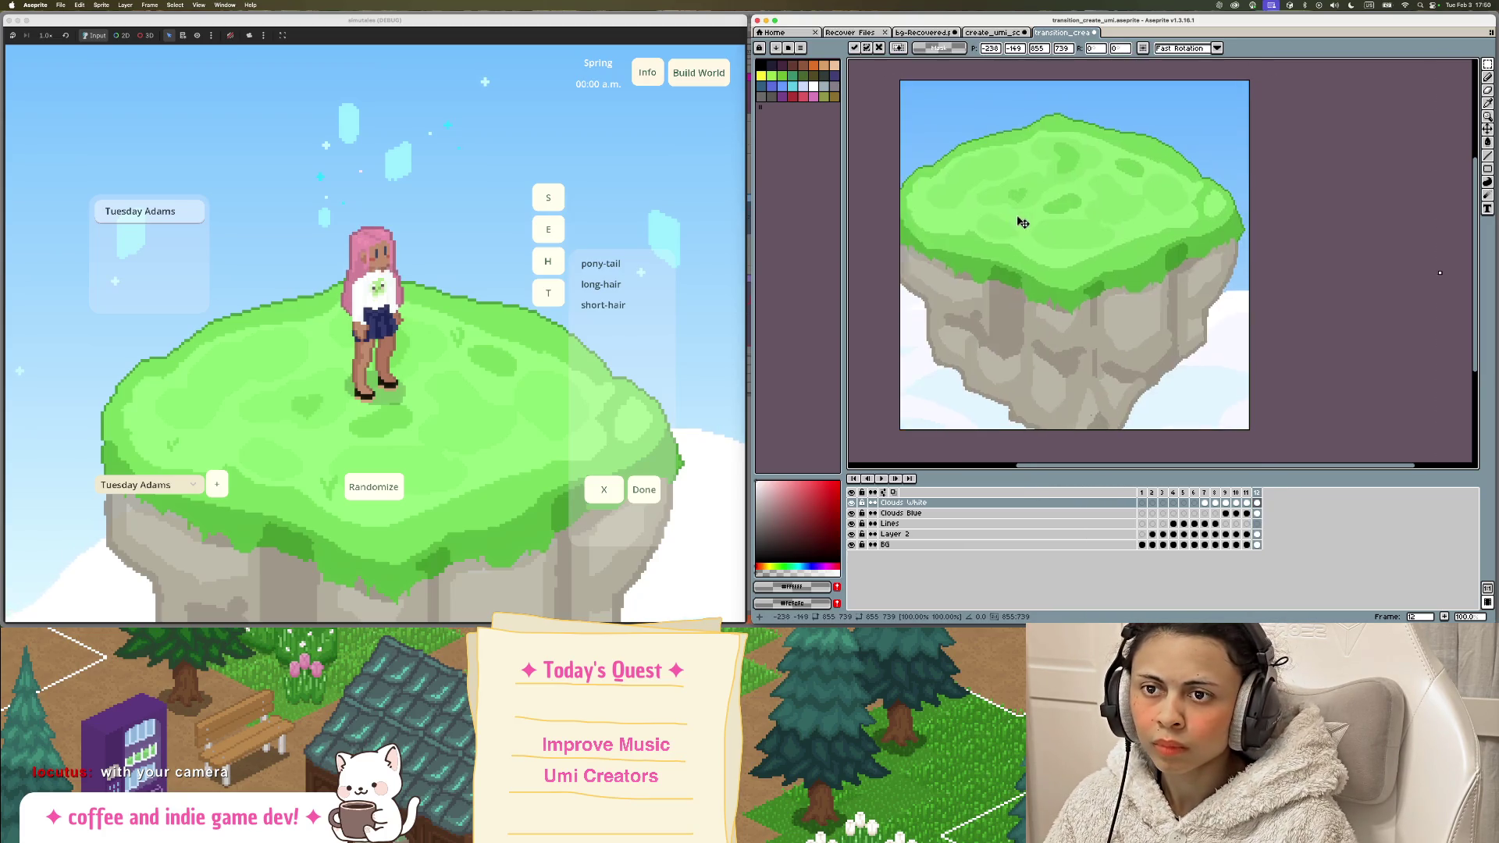
scroll(1156, 328, "down", 2)
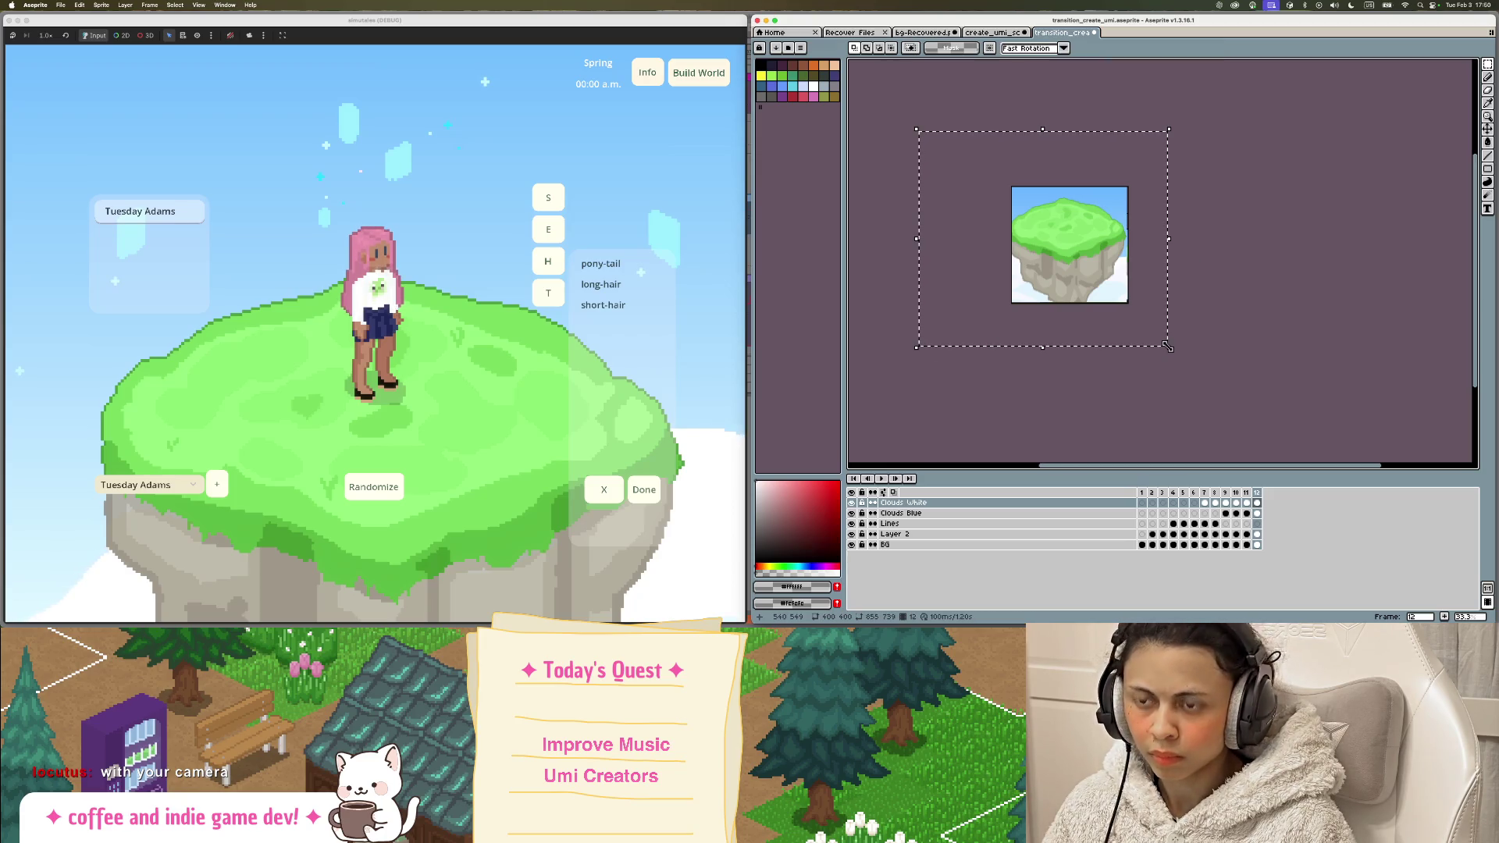
key("ctrl+z")
left_click_drag(1186, 359, 1115, 310)
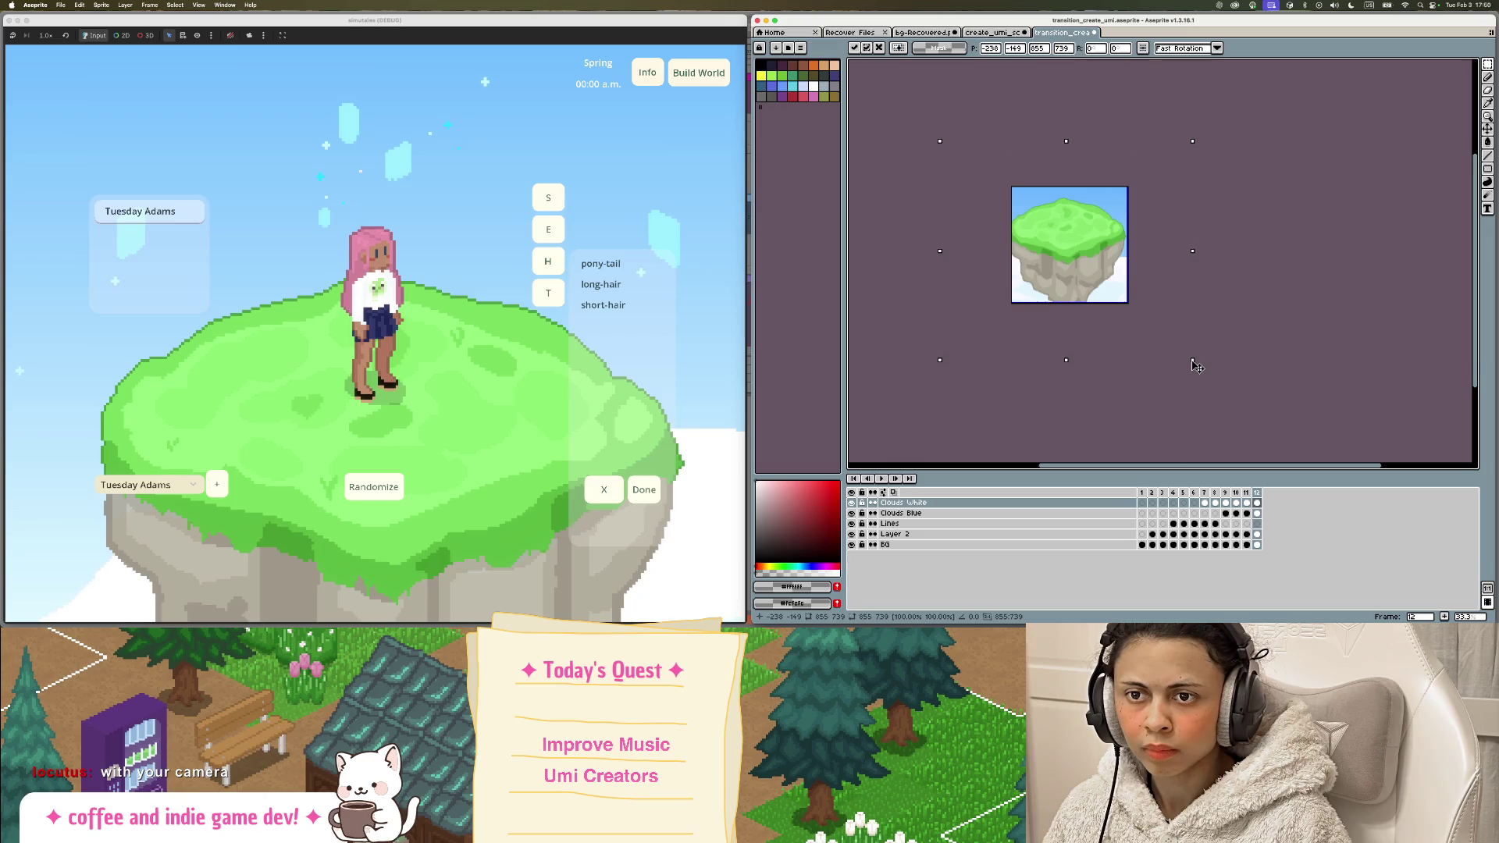
left_click_drag(1044, 238, 1078, 247)
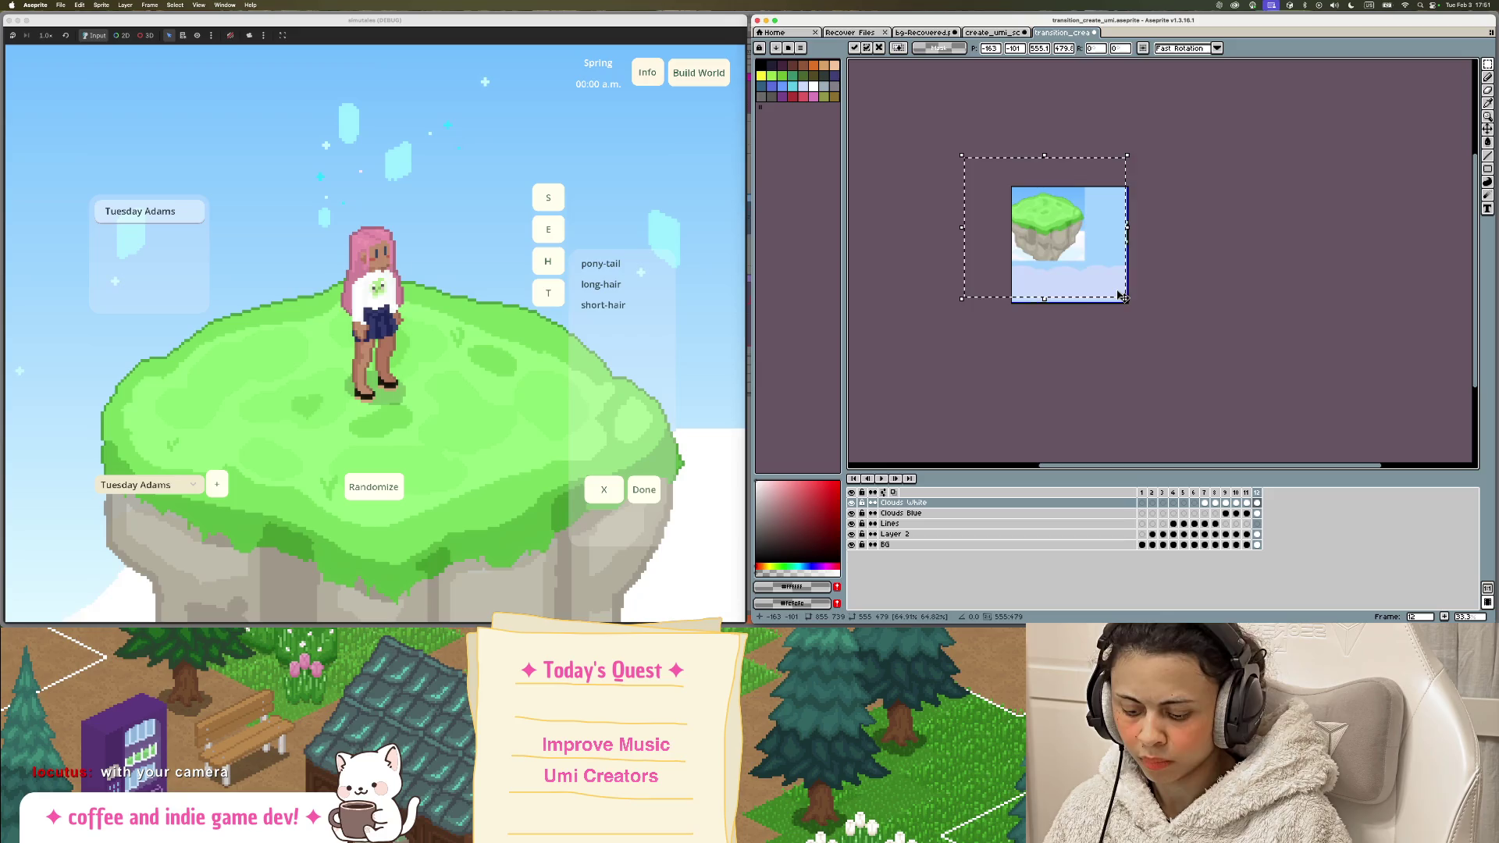
key("ctrl+z")
key("ctrl+z")
Step: Re-paste the island, scale it to about 54%, enlarge slightly to fill the frame, and commit
key("cmd+v")
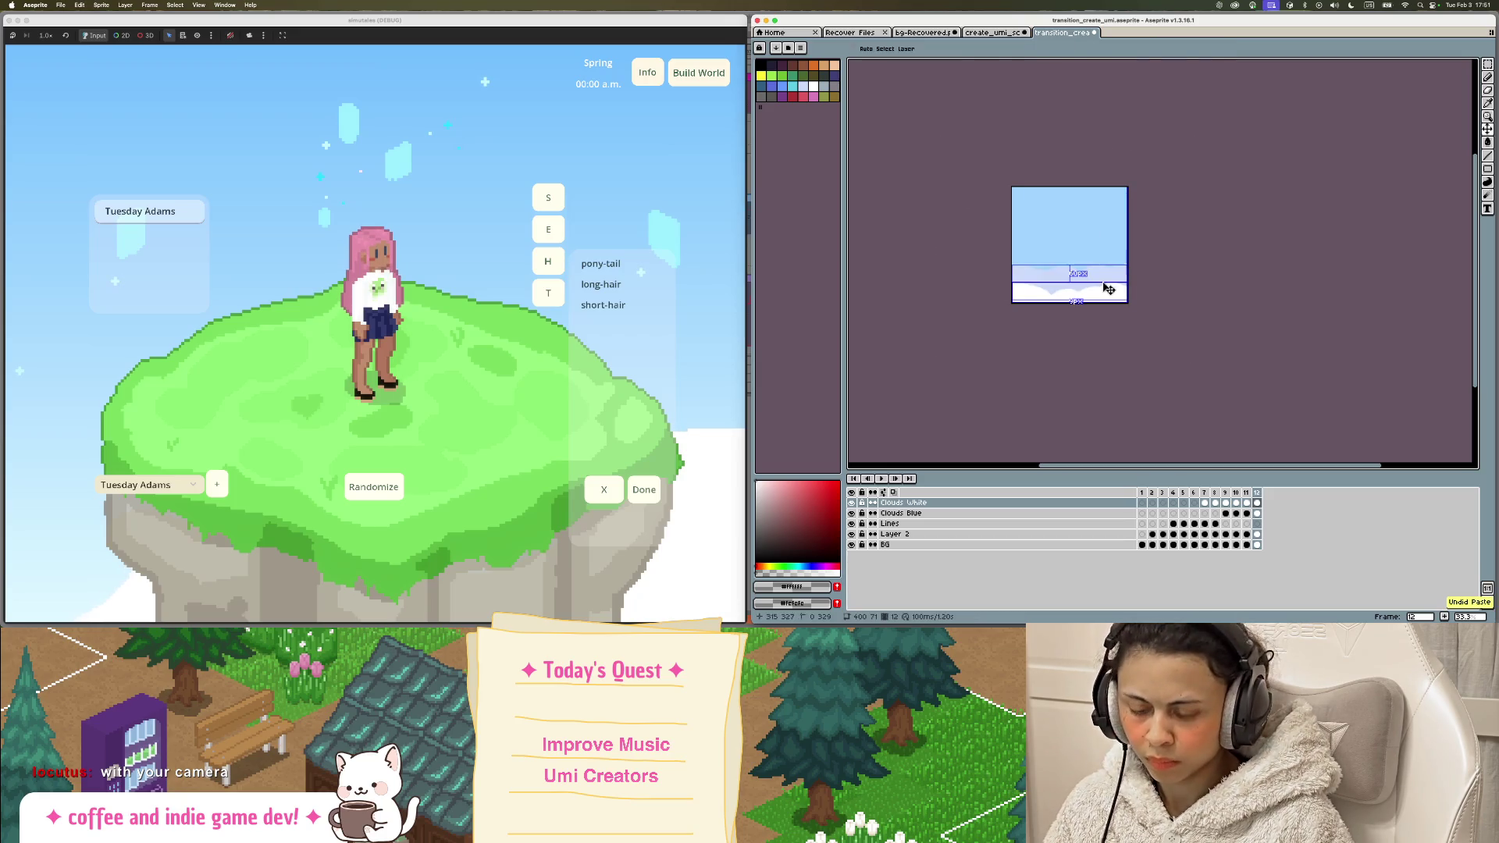
left_click_drag(1262, 403, 1108, 282)
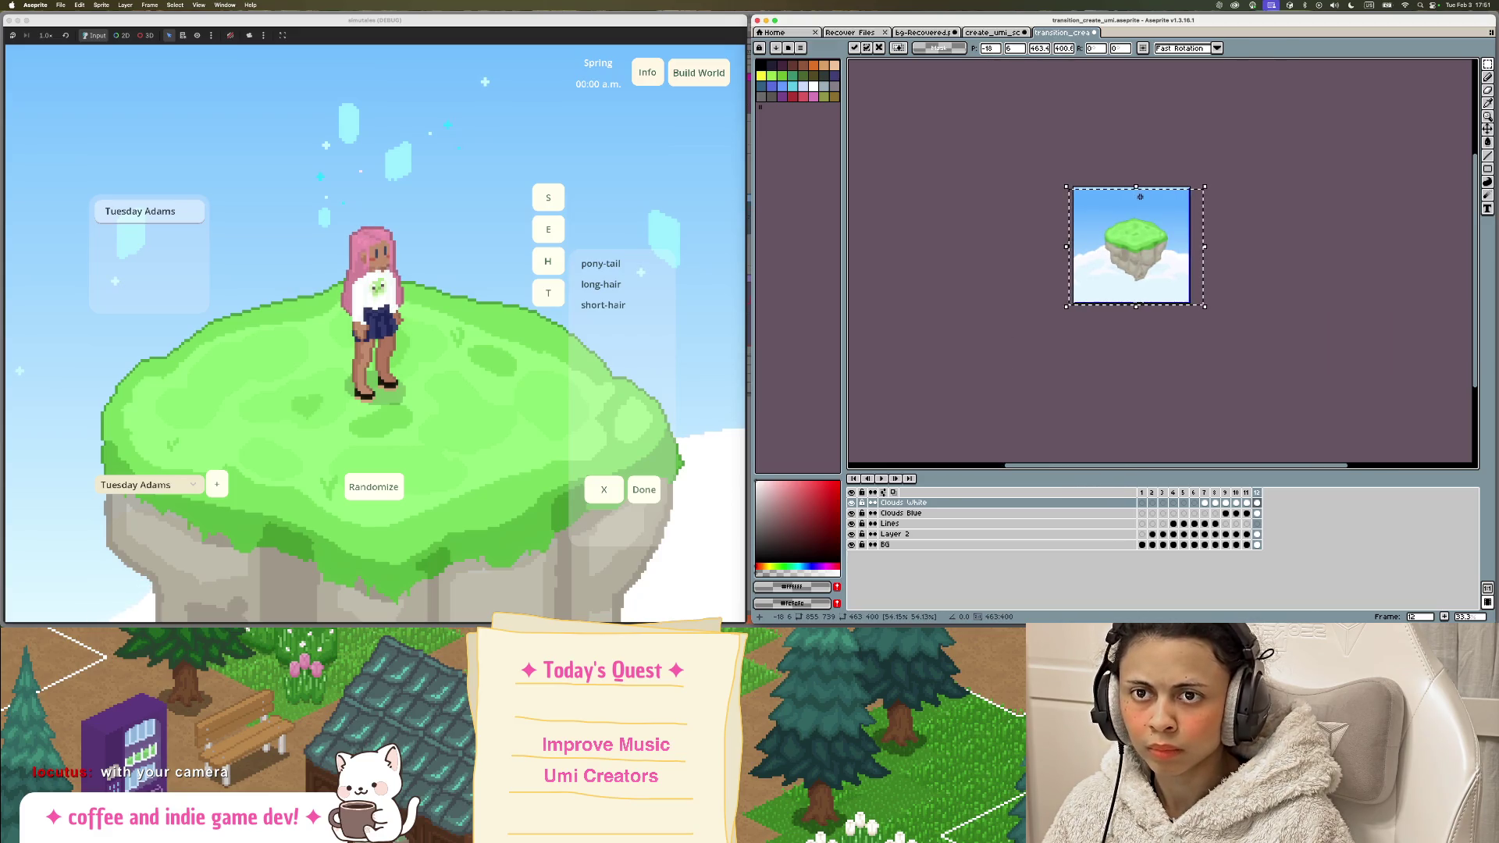
scroll(1116, 195, "up", 4)
scroll(1117, 194, "down", 4)
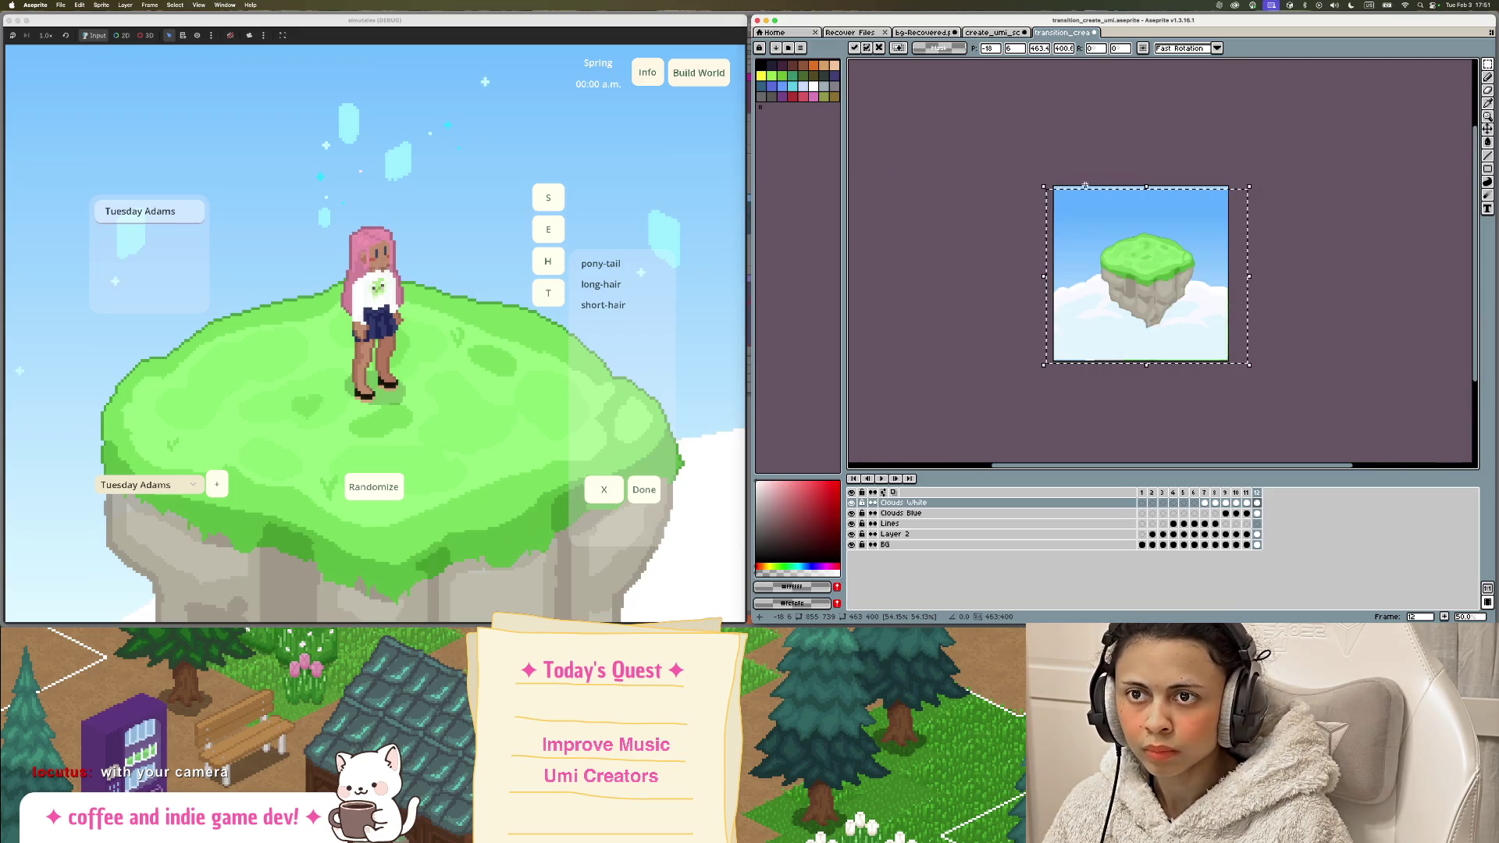
left_click_drag(1042, 188, 1035, 179)
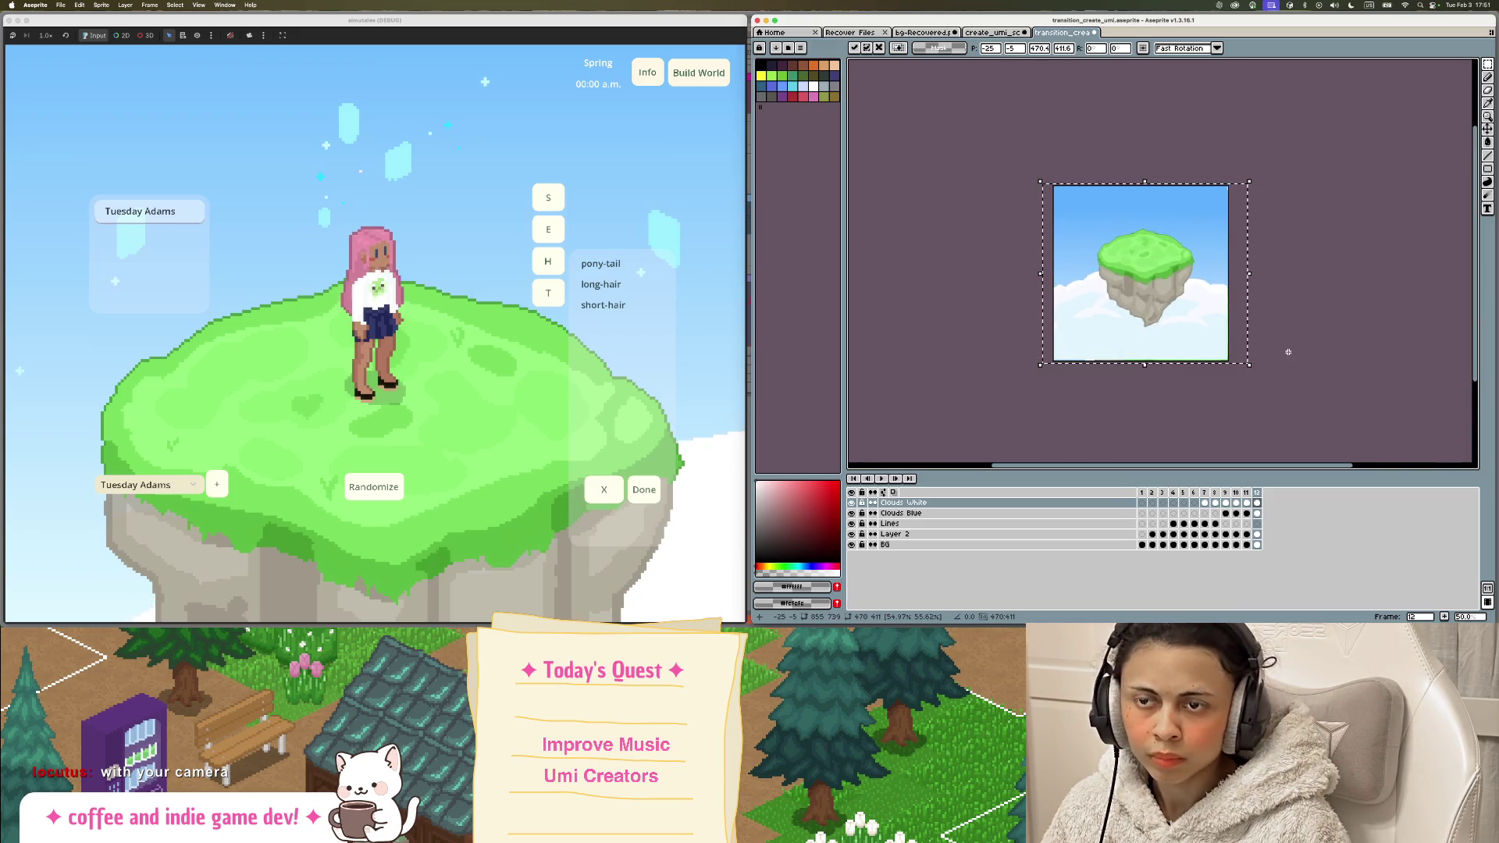
key("Return")
right_click(1257, 492)
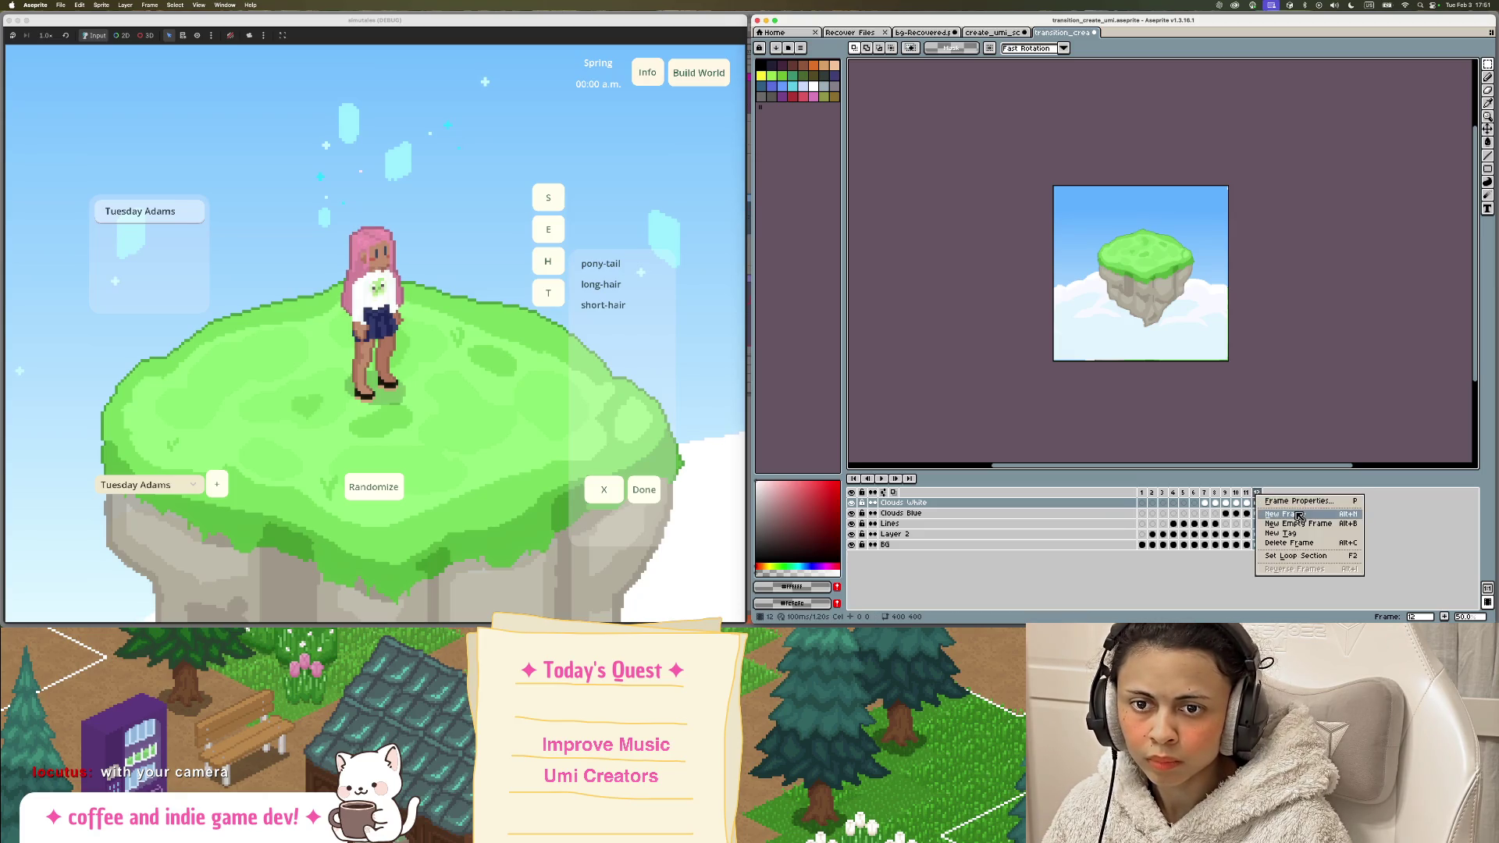
Step: Add frame 13 after the island frame, select it, and screenshot the game's character scene region
left_click(1299, 515)
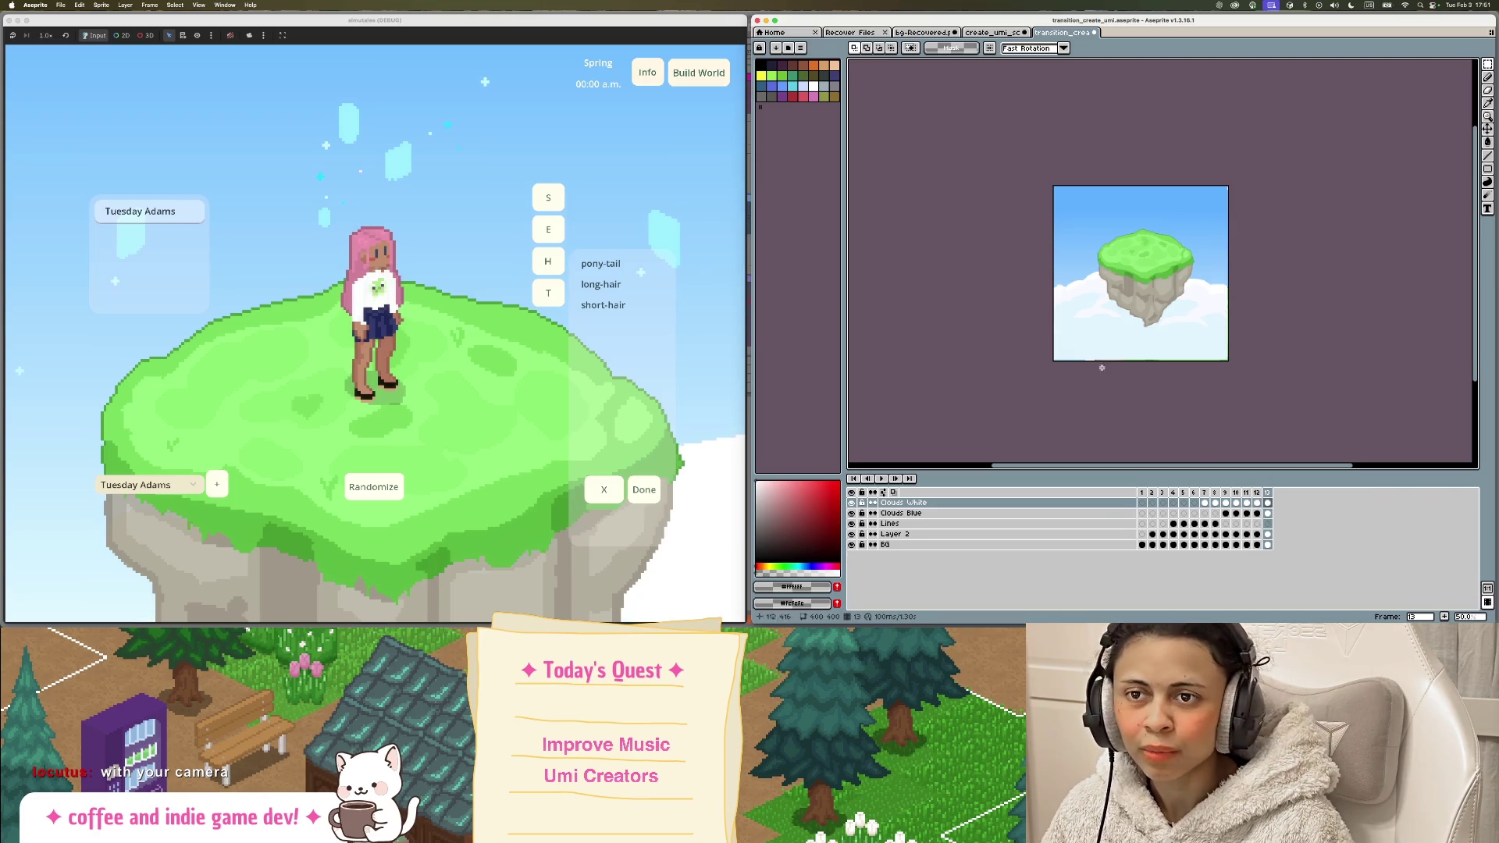
left_click(1266, 495)
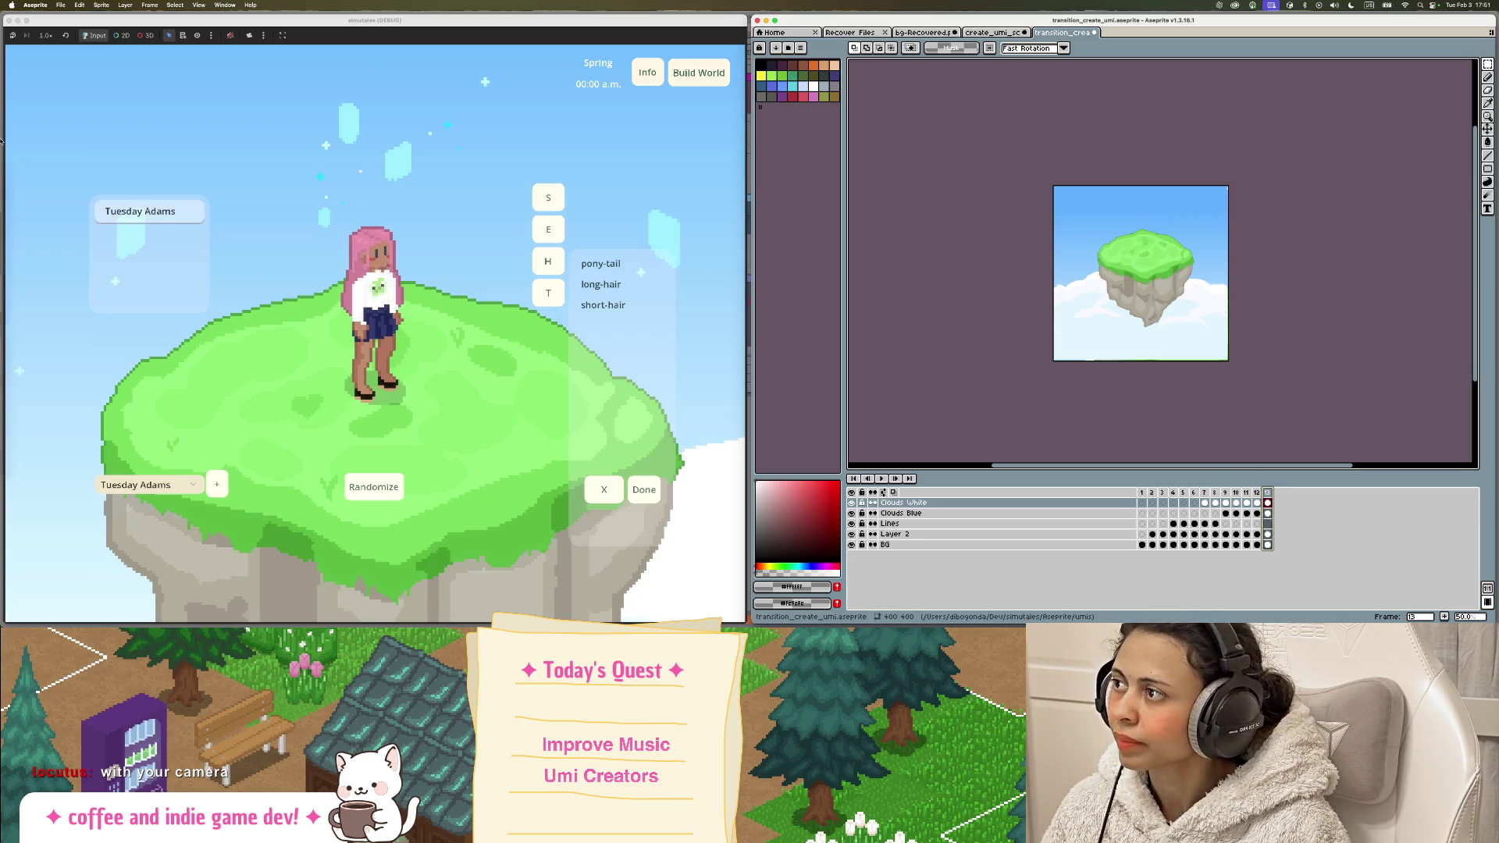
left_click(11, 174)
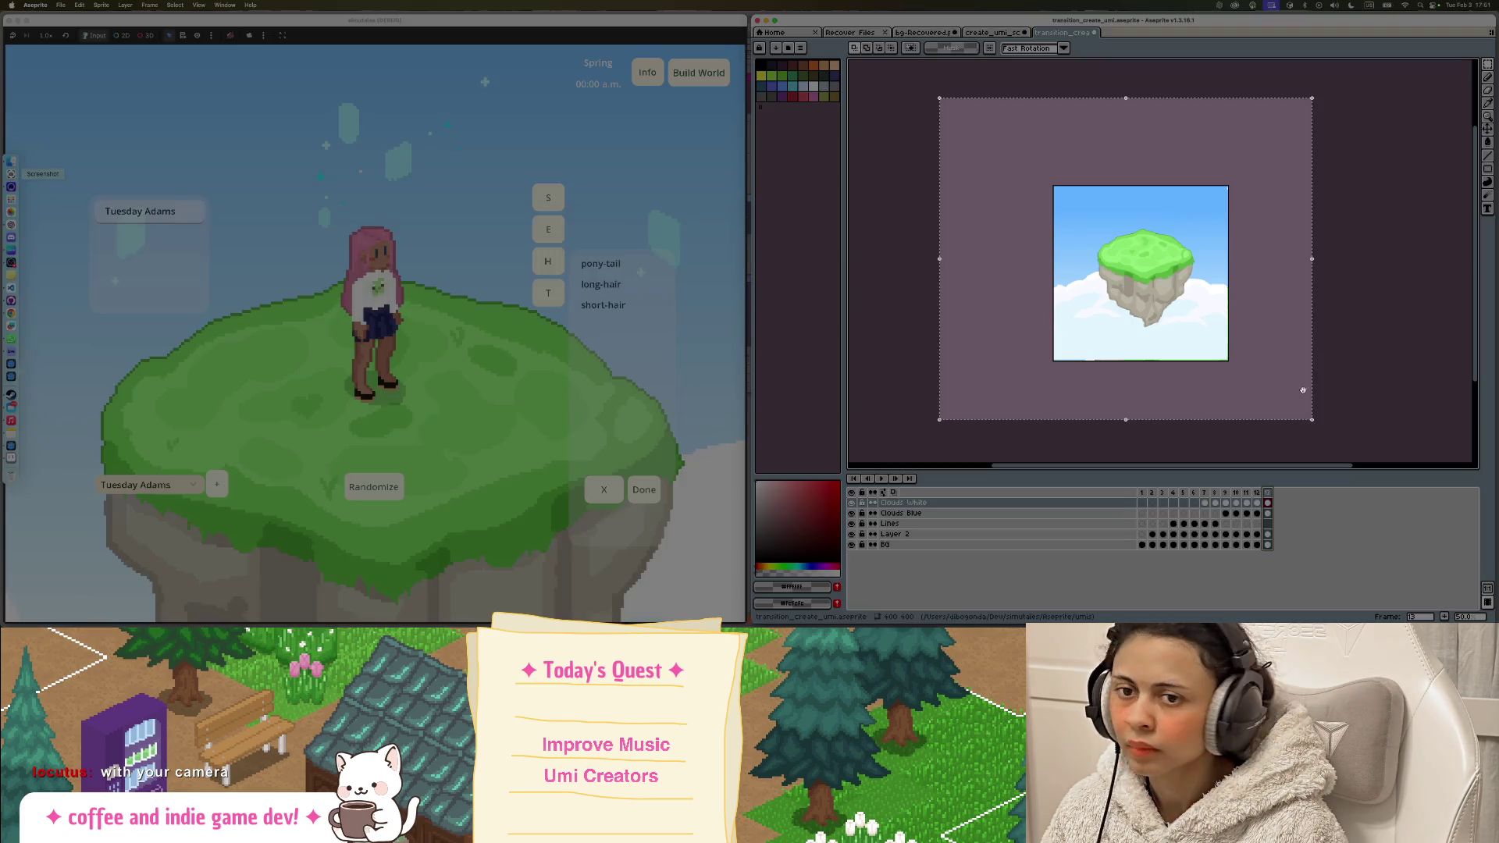
mouse_move(1302, 389)
left_mouse_down()
mouse_move(431, 382)
mouse_move(701, 592)
left_mouse_up()
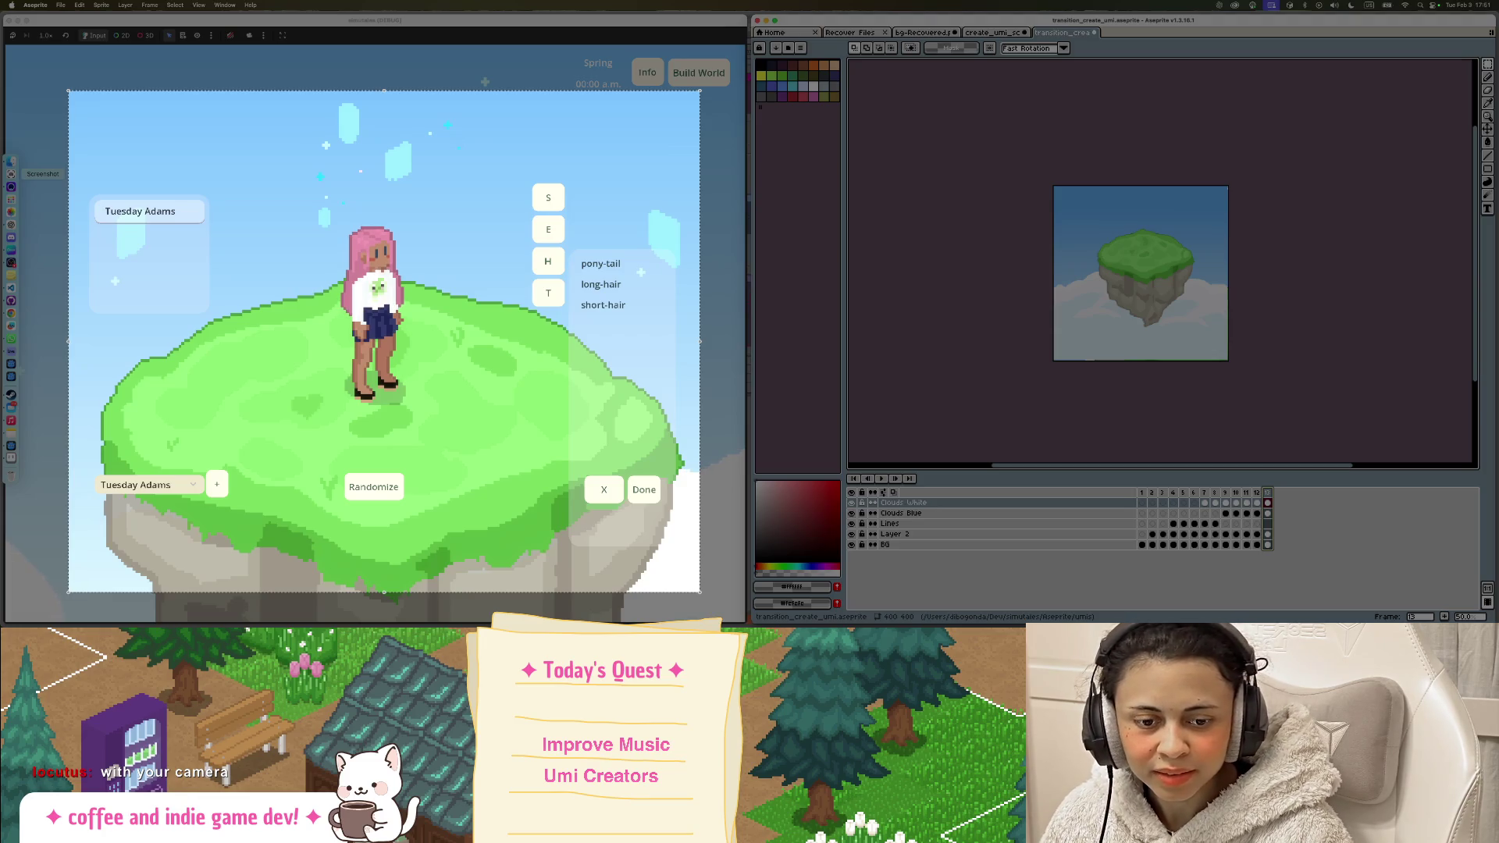
key("Return")
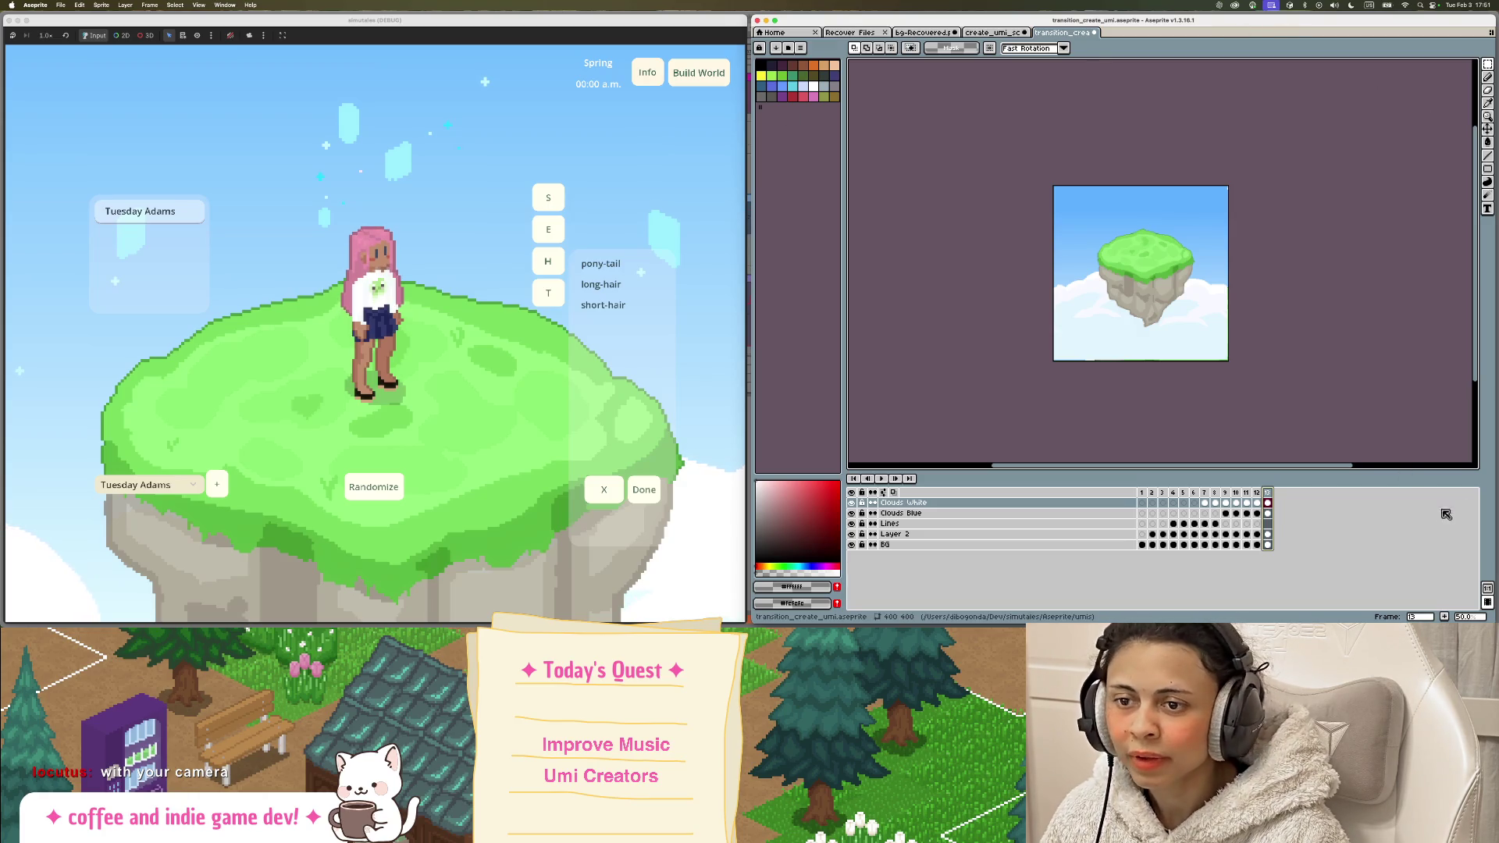
Step: Add a new frame 14 after frame 13 and paste the game screenshot into it
right_click(1267, 492)
left_click(1344, 520)
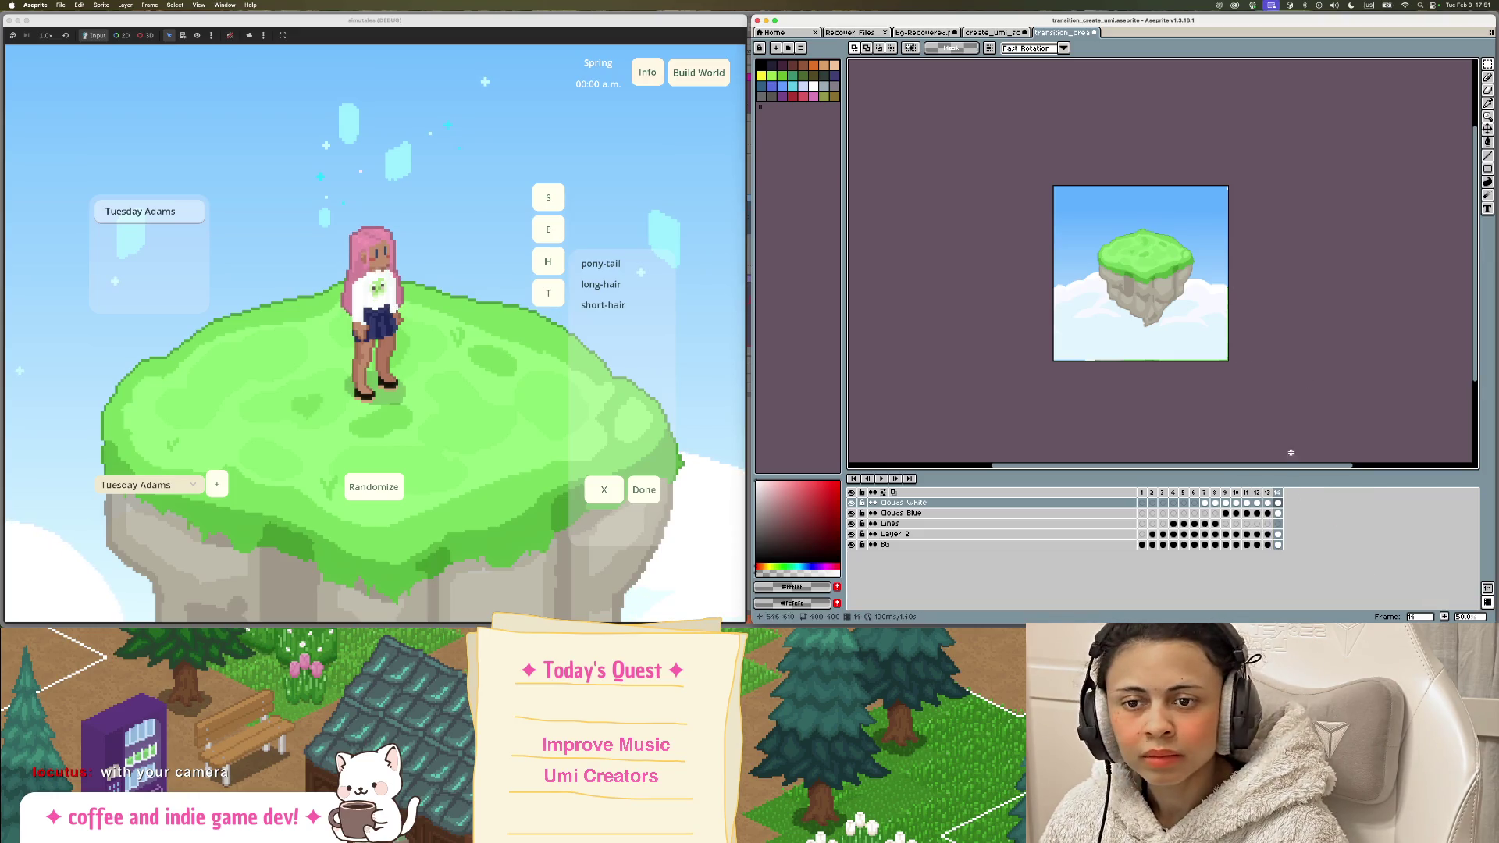
left_click(1278, 492)
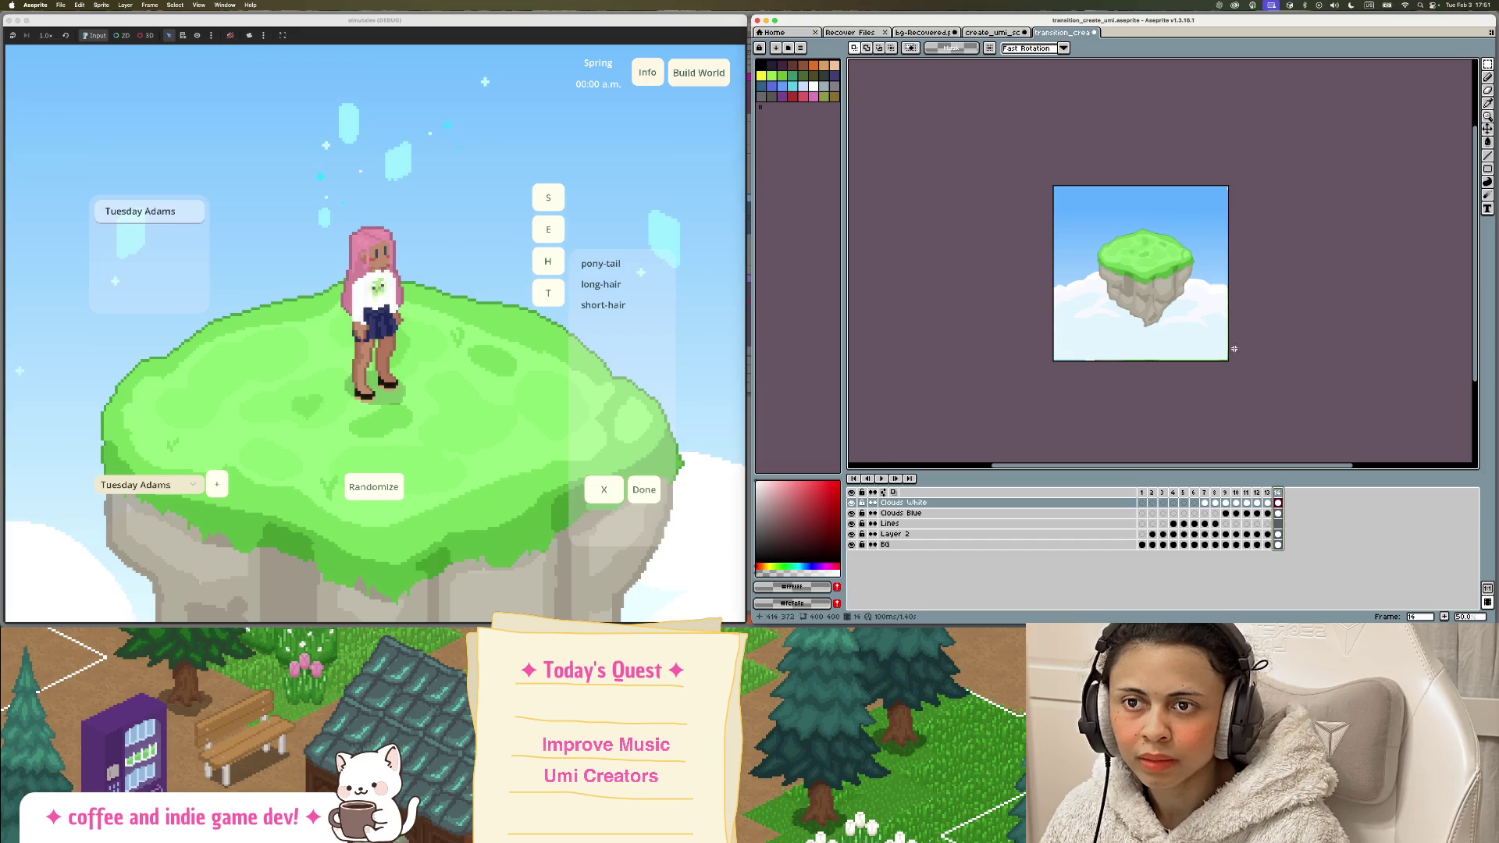
key("super+v")
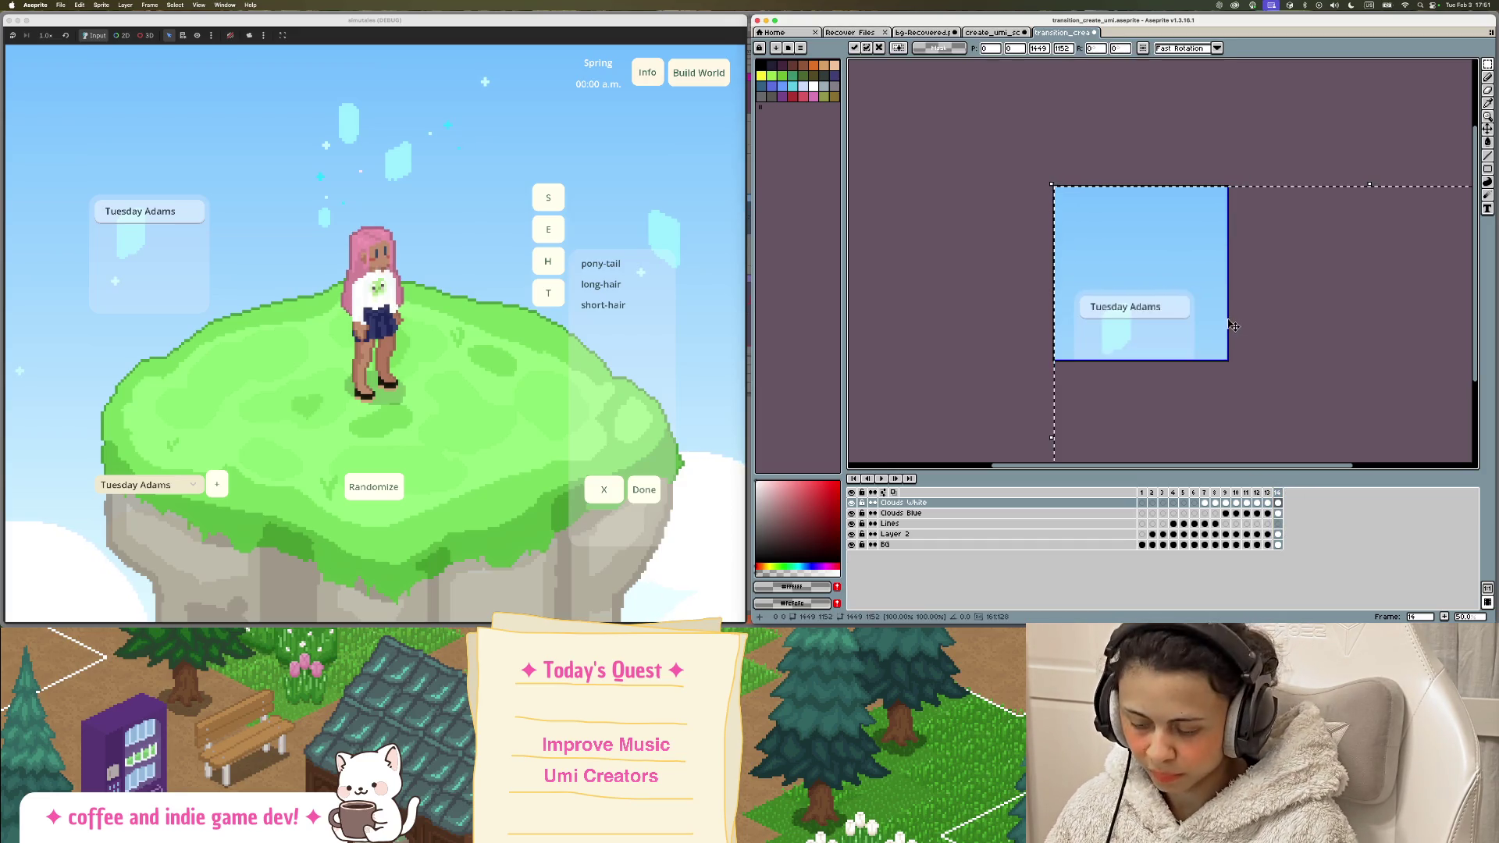
Step: Try shrinking the pasted screenshot, check the sound output devices, then undo the paste
scroll(1225, 318, "right", 5)
scroll(1230, 325, "left", 6)
scroll(1231, 325, "down", 4)
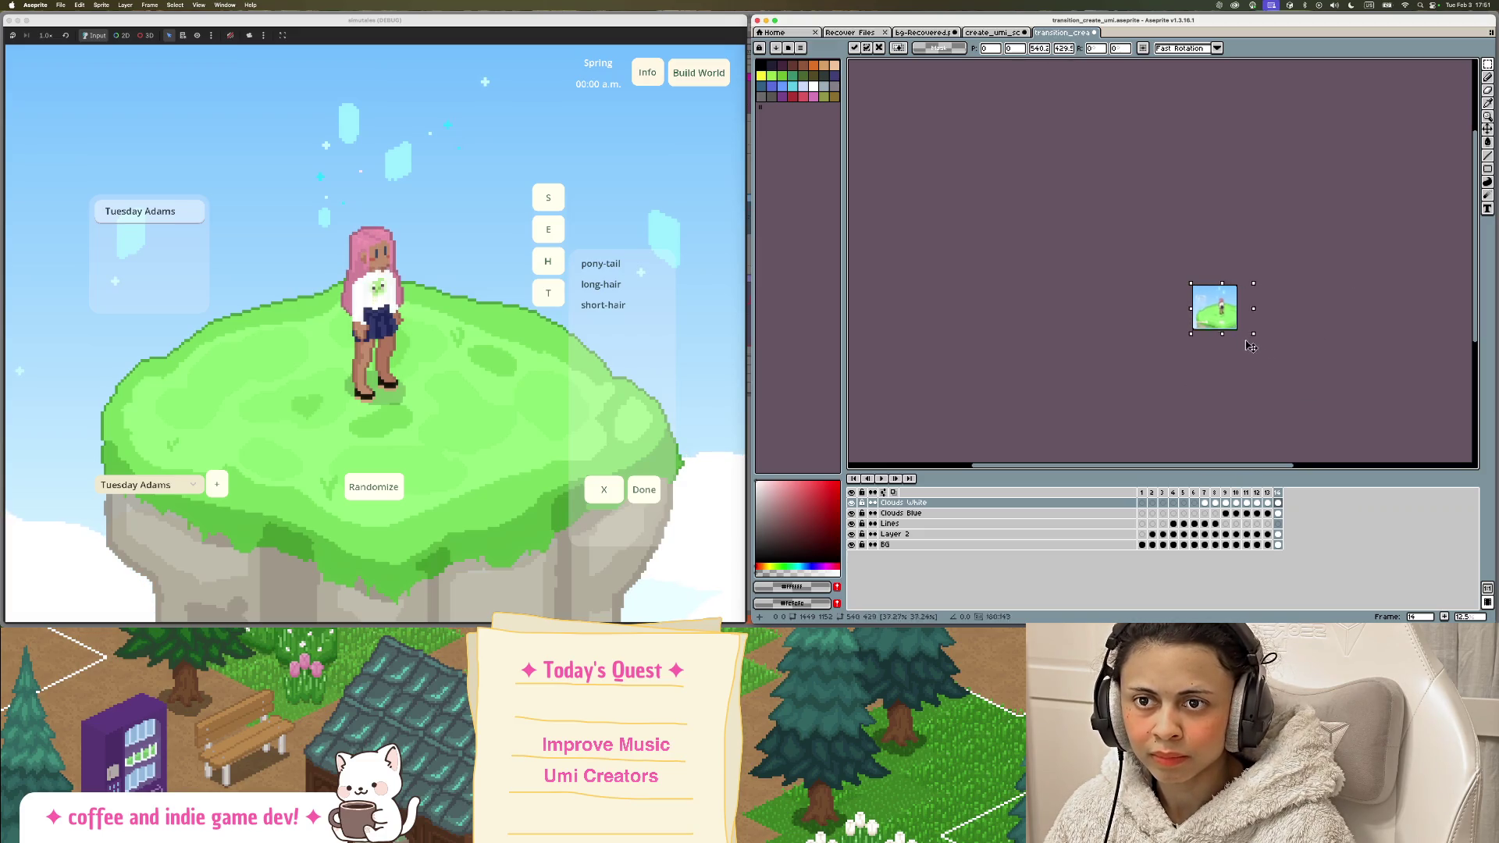
left_click_drag(1250, 345, 1251, 345)
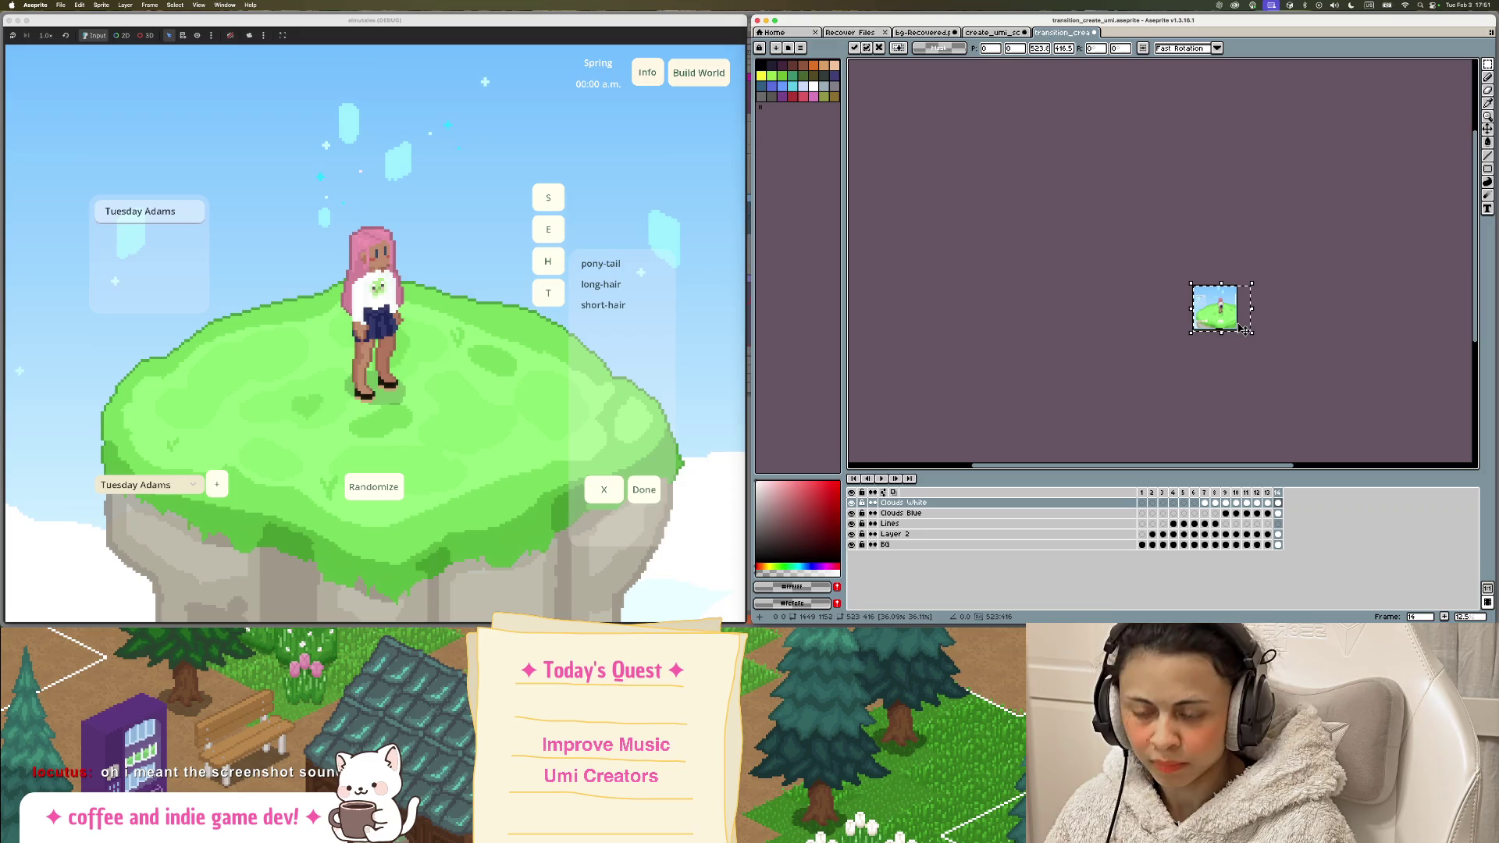
scroll(1242, 329, "up", 1)
scroll(1242, 329, "up", 1)
scroll(1243, 328, "up", 2)
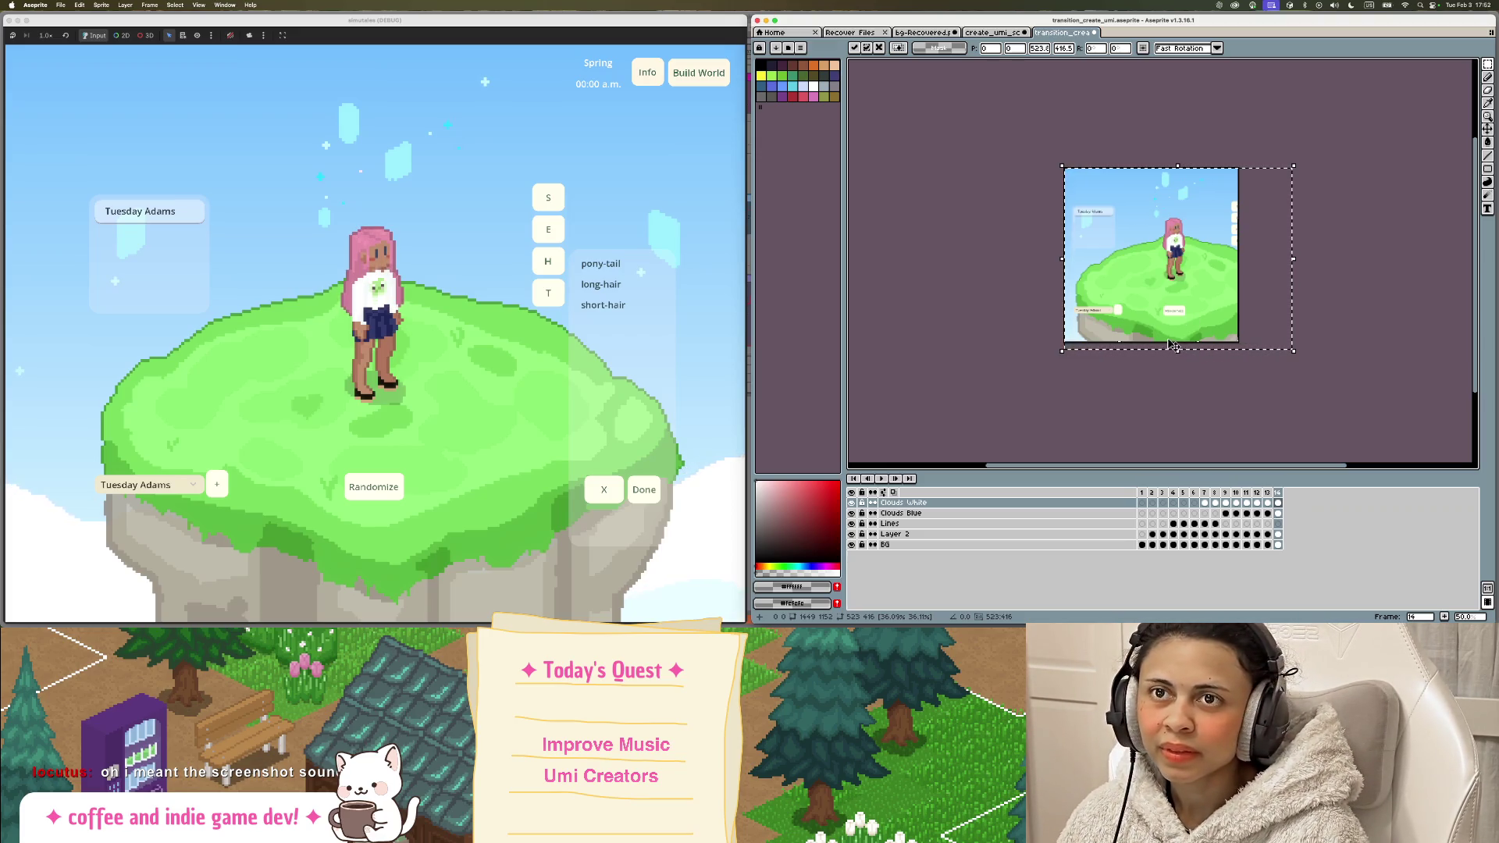
left_click(1334, 5)
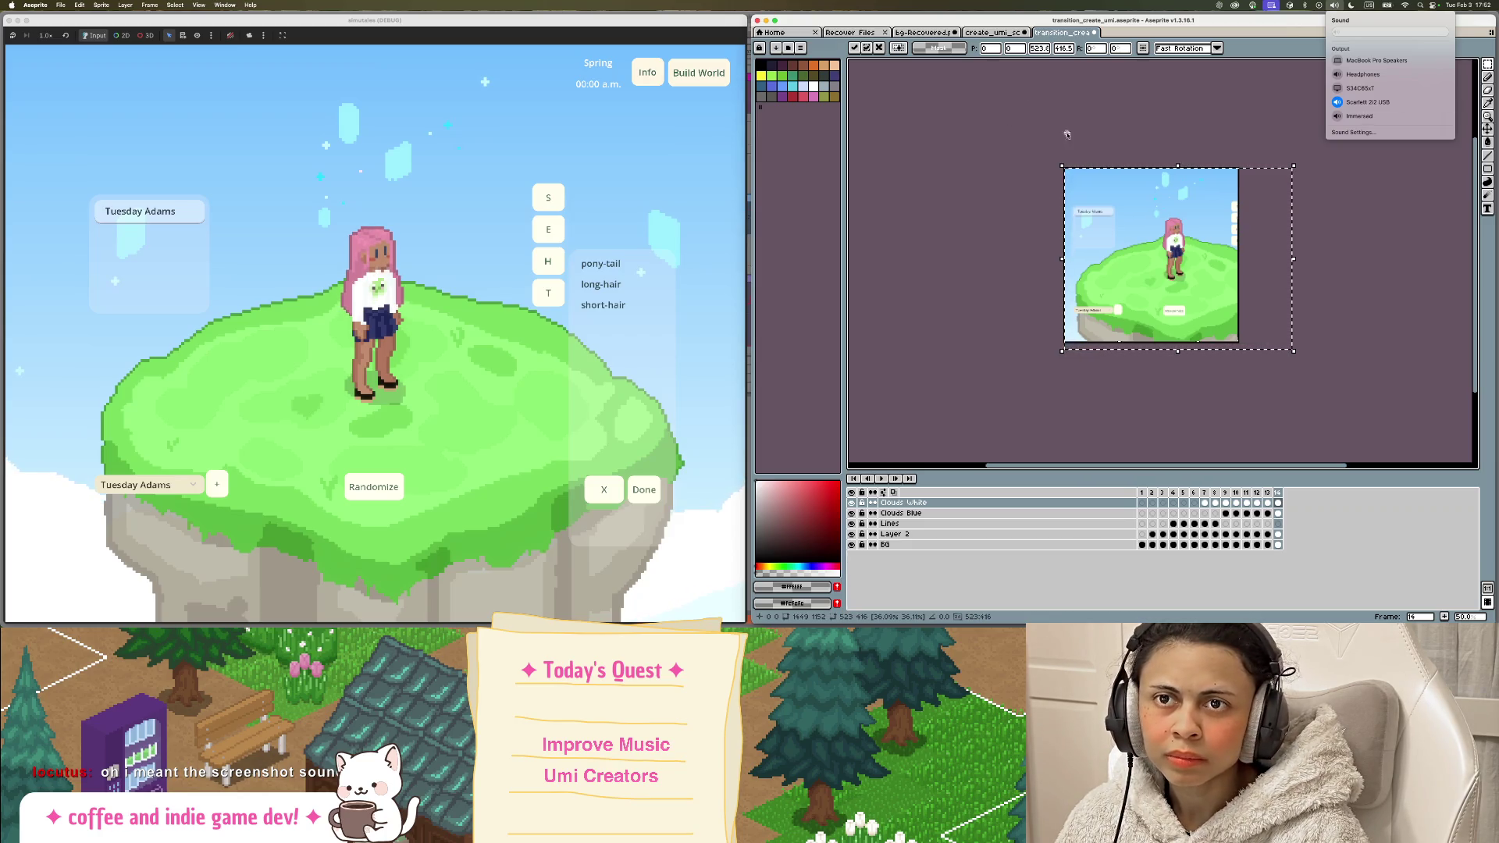
left_click(1297, 101)
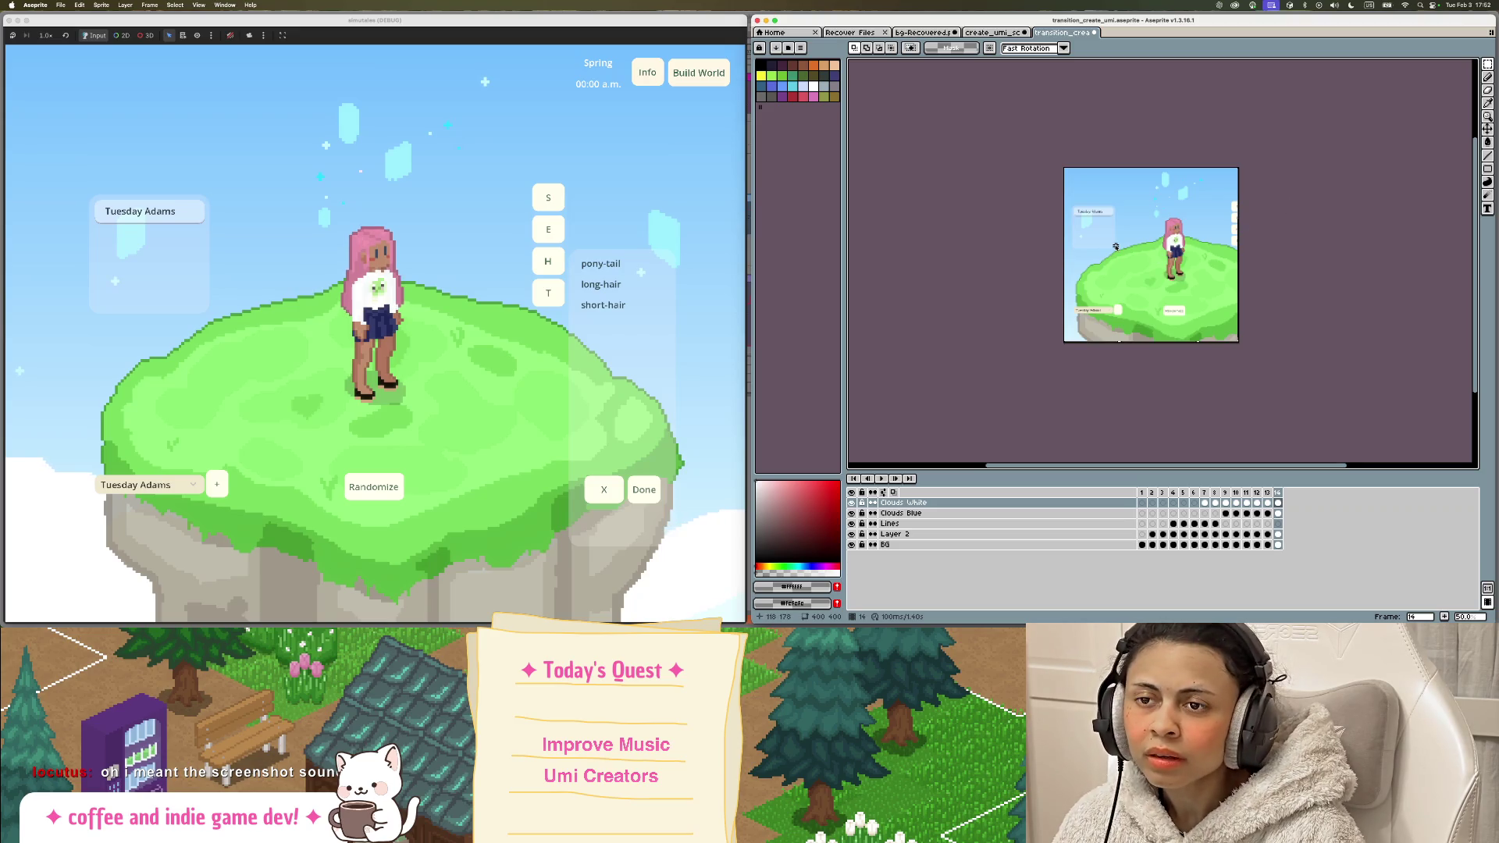
scroll(1160, 277, "up", 3)
scroll(1161, 290, "down", 1)
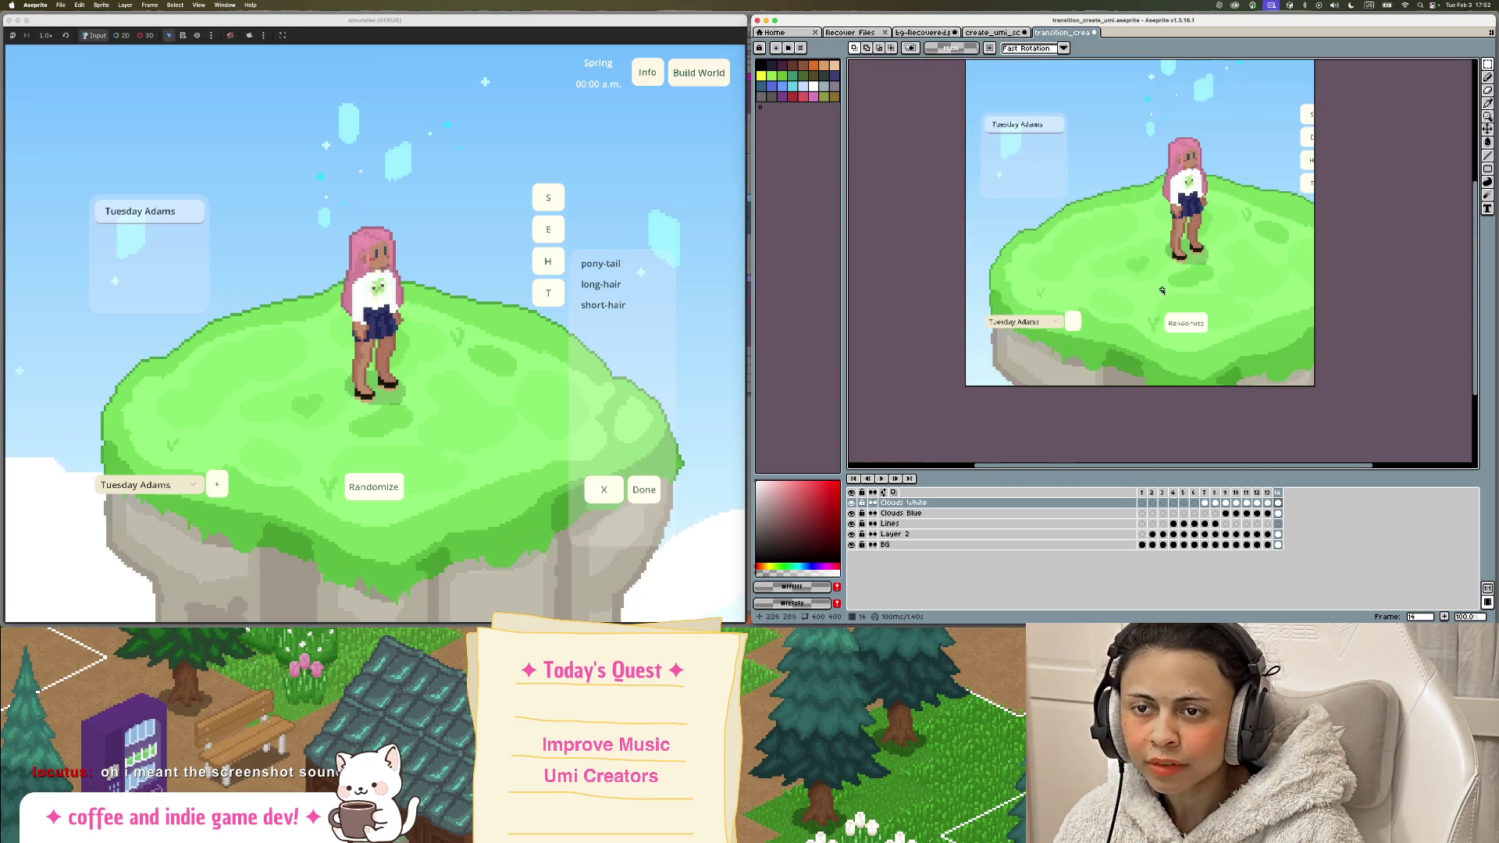
key("ctrl+z")
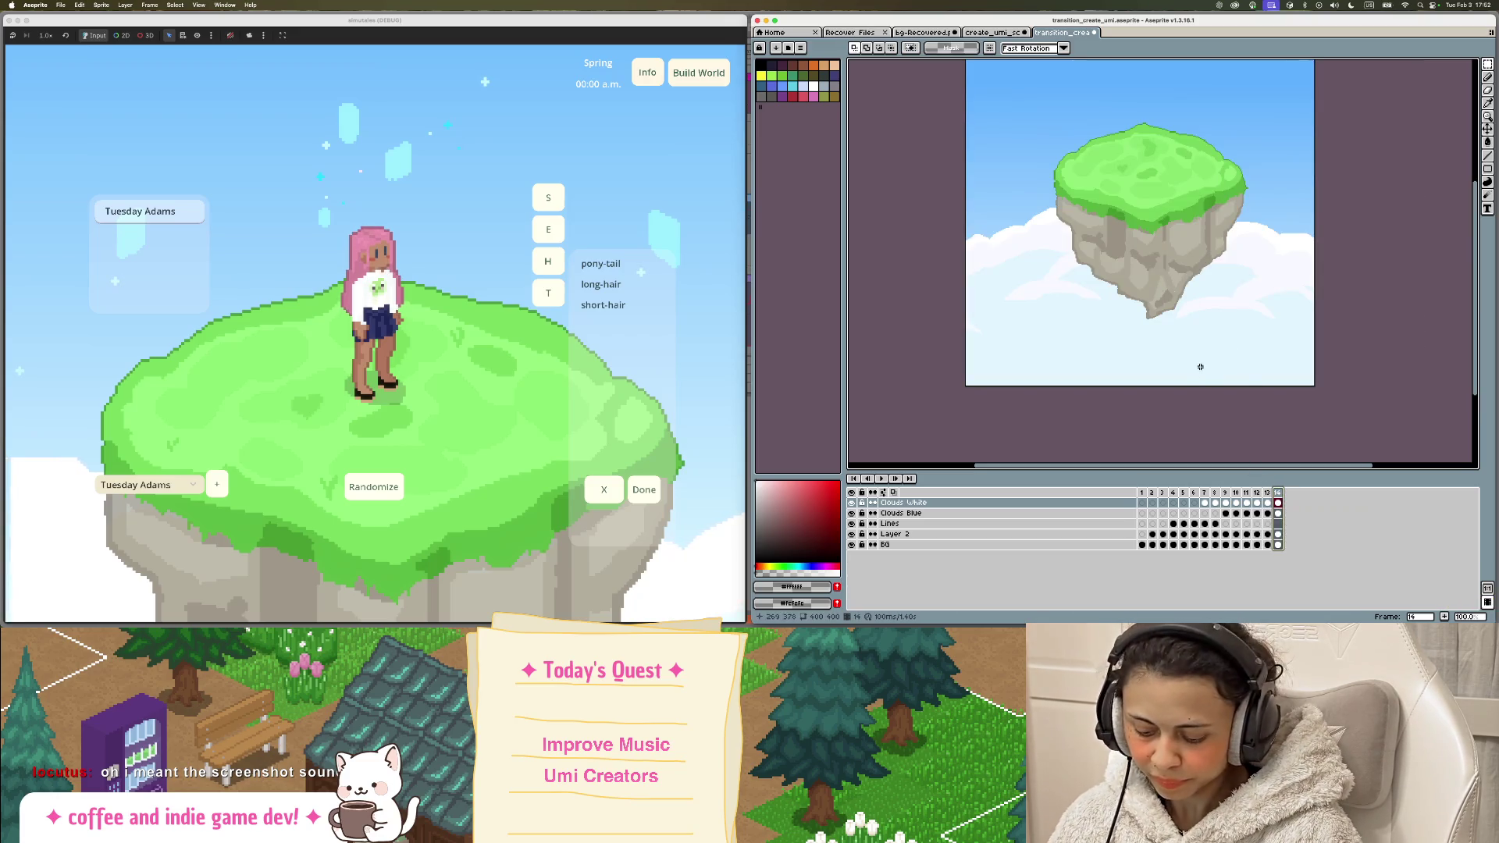
Step: Re-paste the screenshot with the Move tool and scale it down to canvas size
scroll(1206, 352, "right", 4)
scroll(1205, 352, "left", 5)
key("v")
scroll(1208, 352, "down", 3)
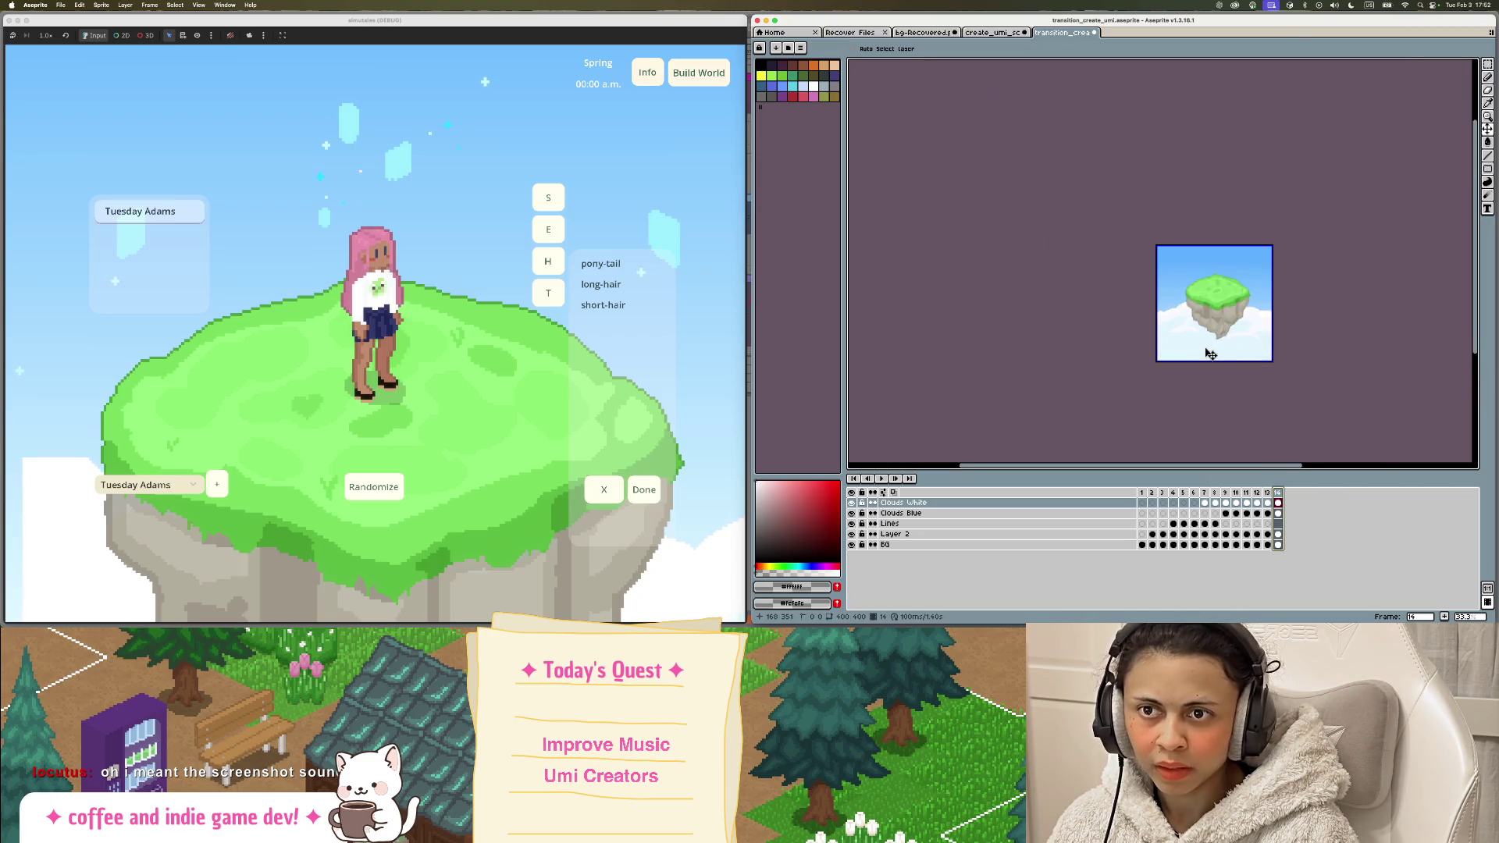
scroll(1209, 347, "up", 3)
scroll(1219, 311, "down", 2)
key("ctrl+v")
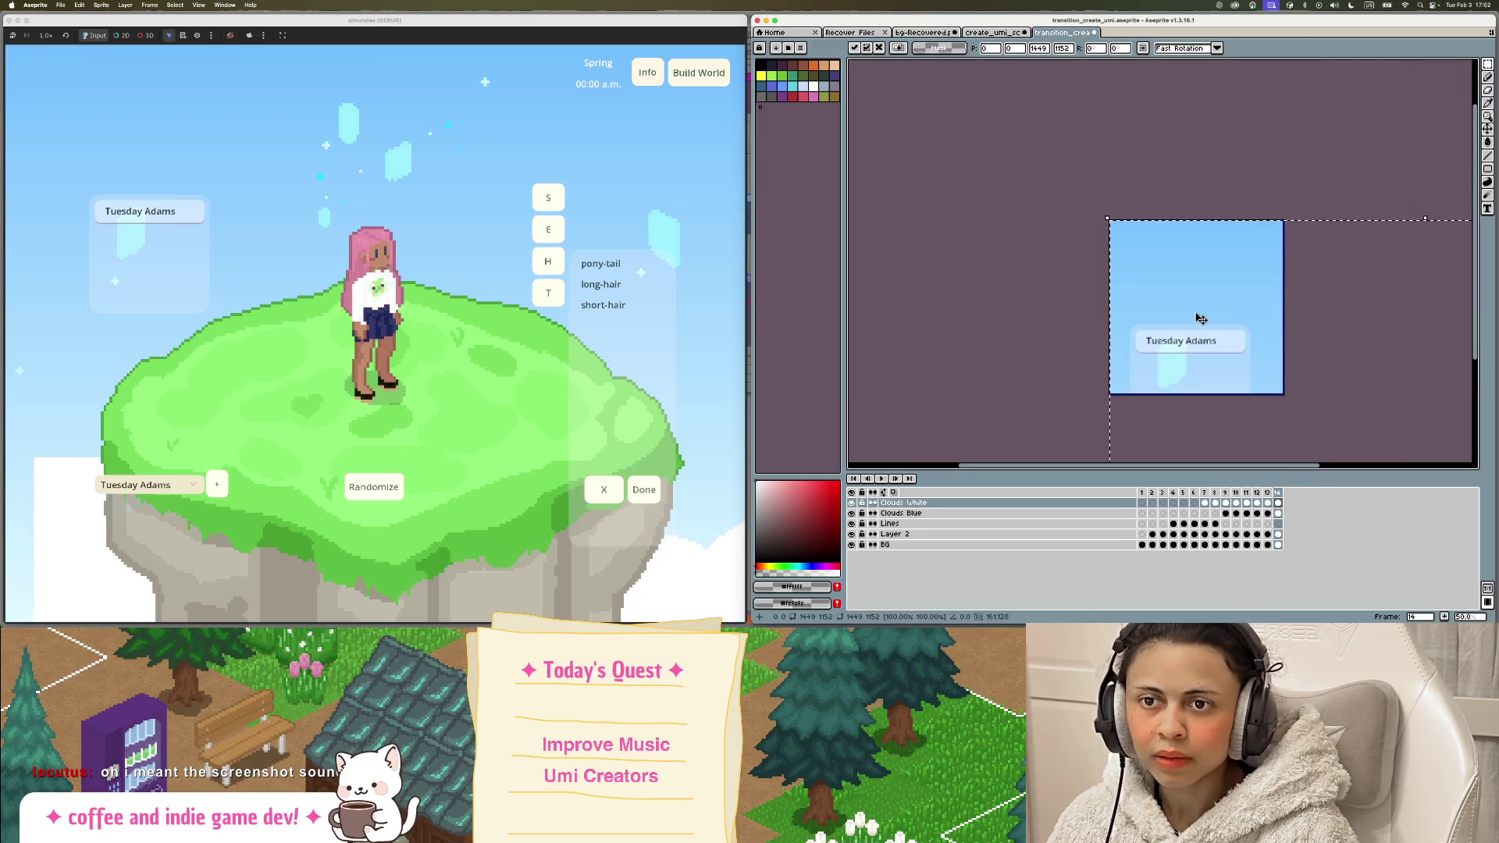
scroll(1286, 346, "down", 2)
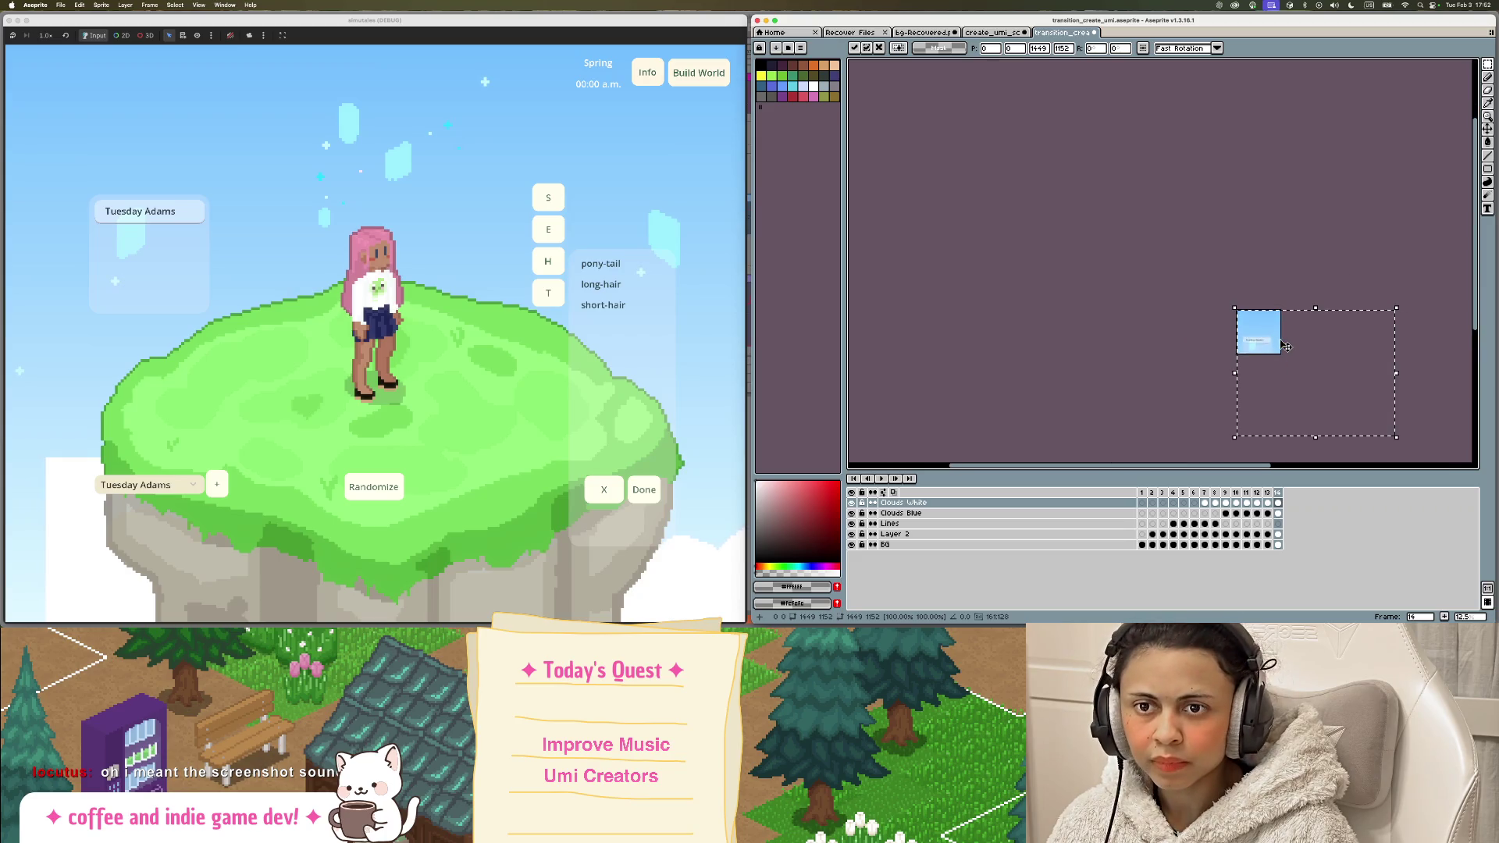
left_click_drag(1344, 399, 1259, 322)
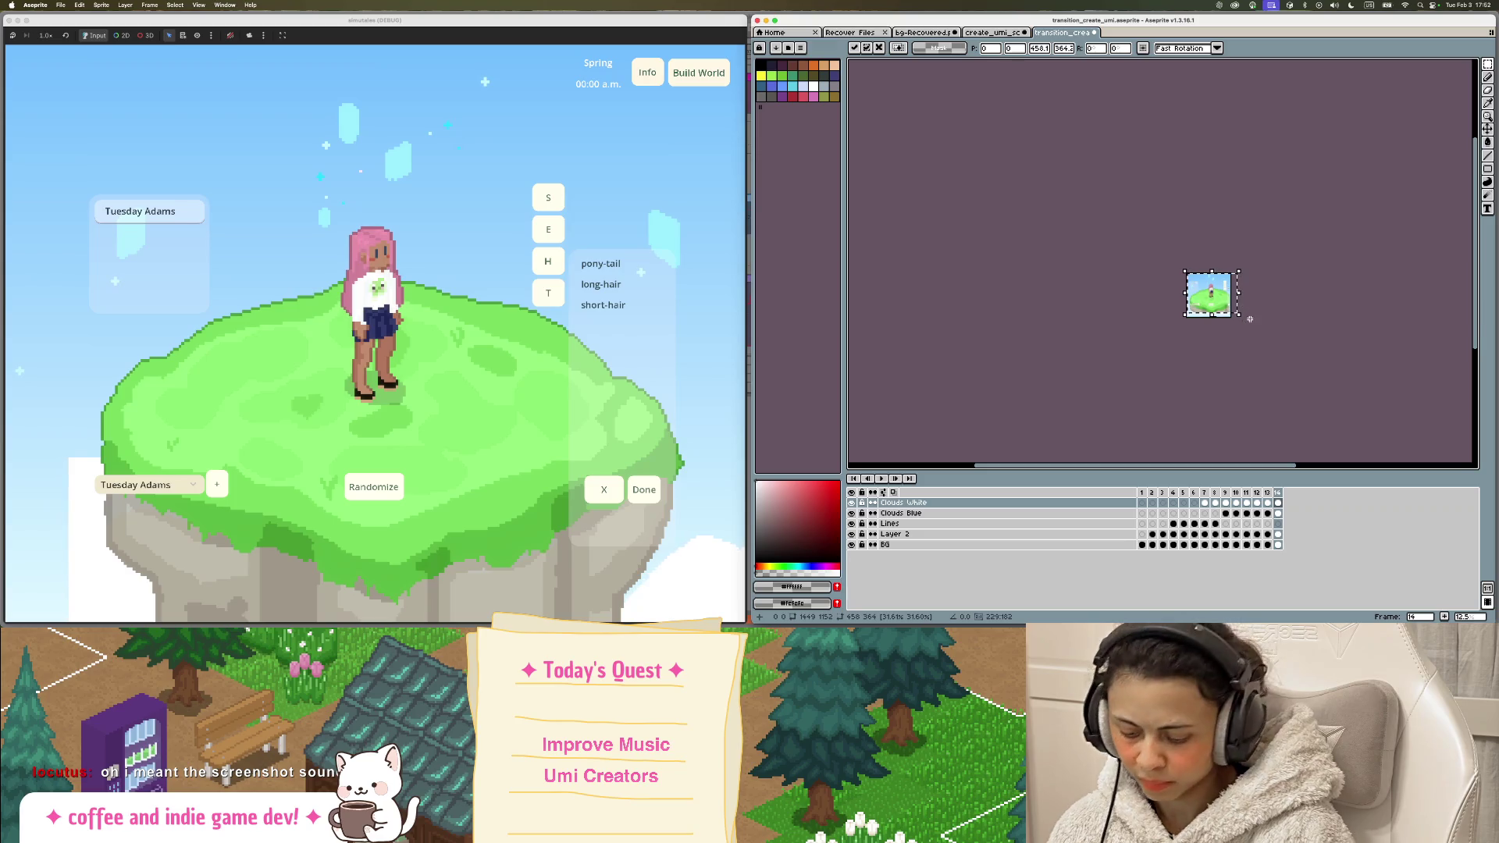
key("Return")
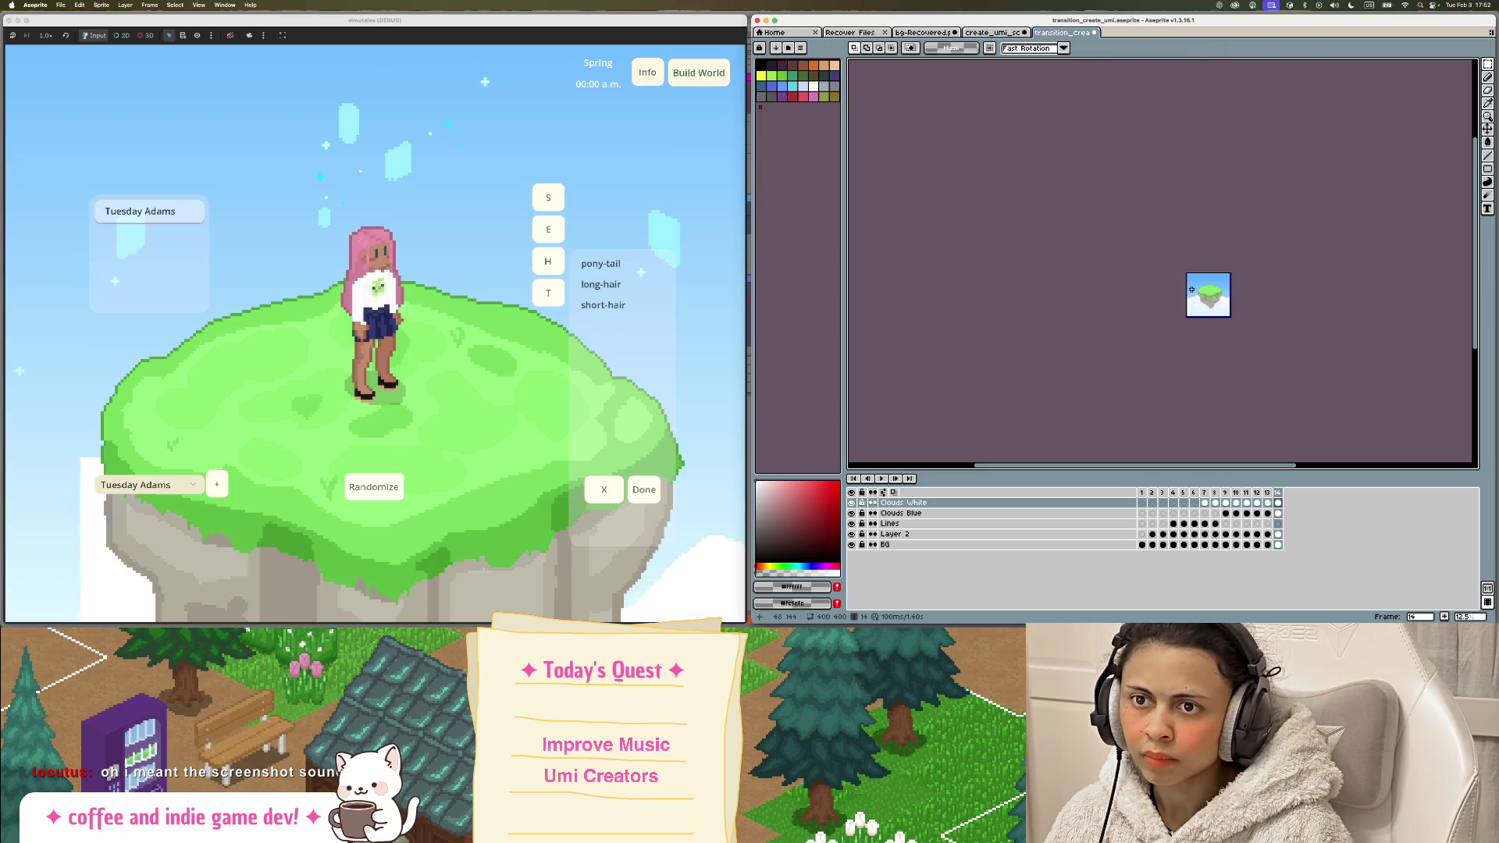
key("ctrl+z")
left_click_drag(1295, 220, 1206, 301)
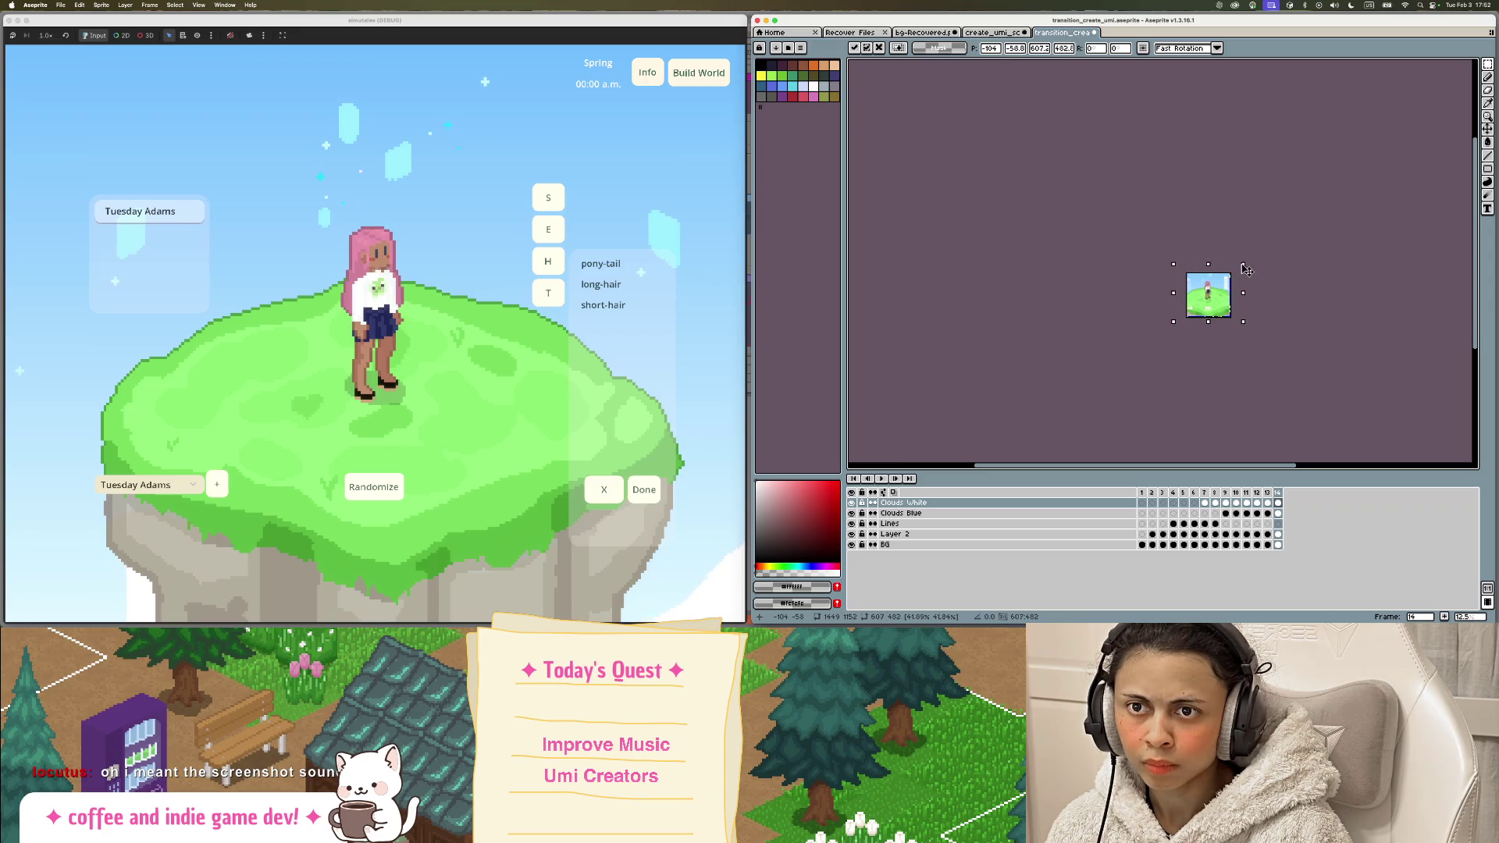
left_click_drag(1245, 269, 1230, 279)
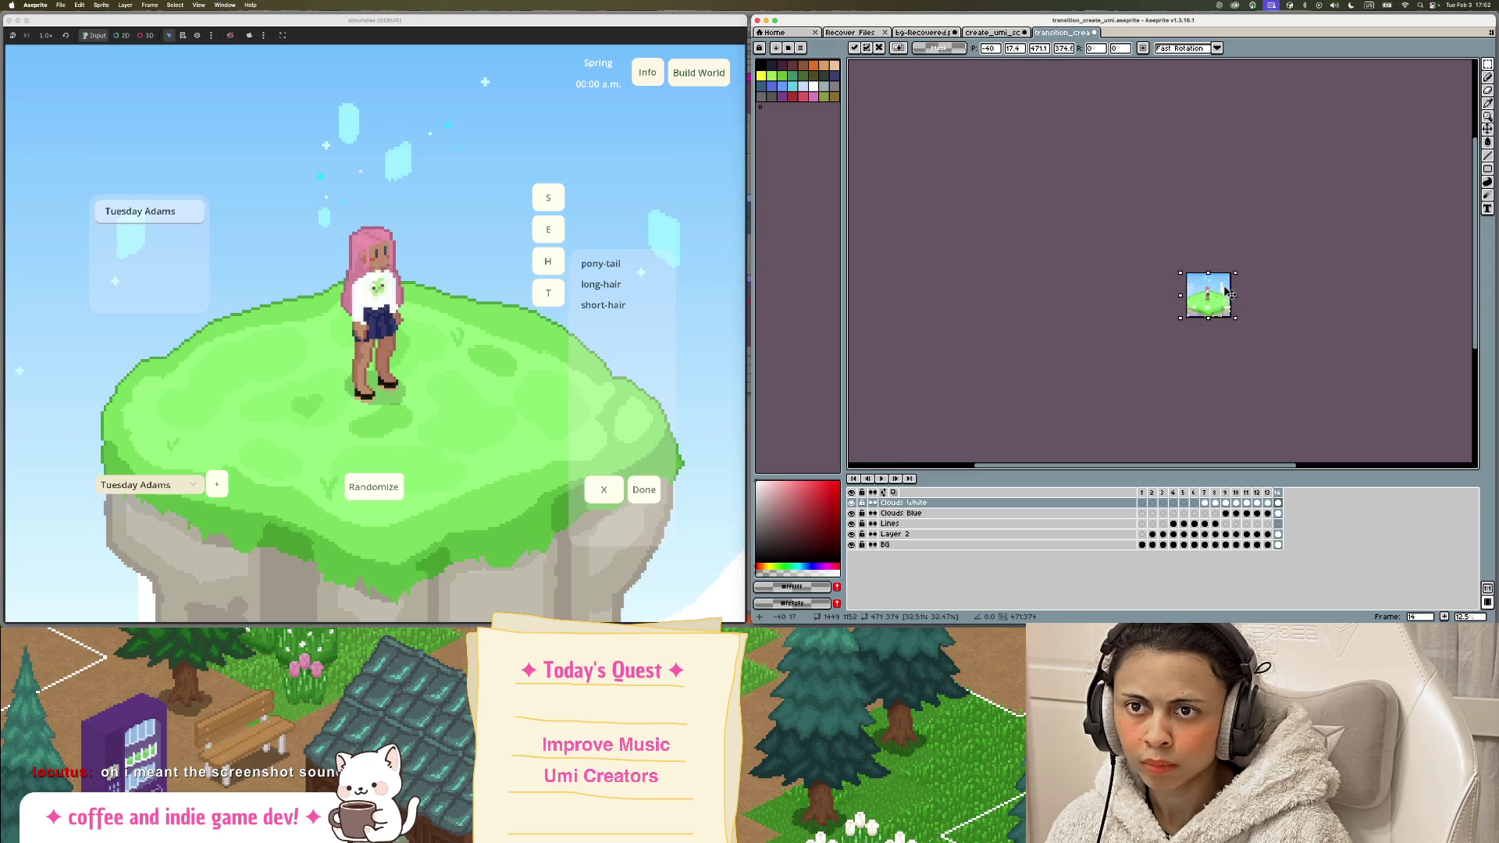
key("Return")
Step: Select the whole screenshot and stretch it downward to fill the canvas height
scroll(1230, 293, "up", 3)
scroll(1232, 290, "up", 2)
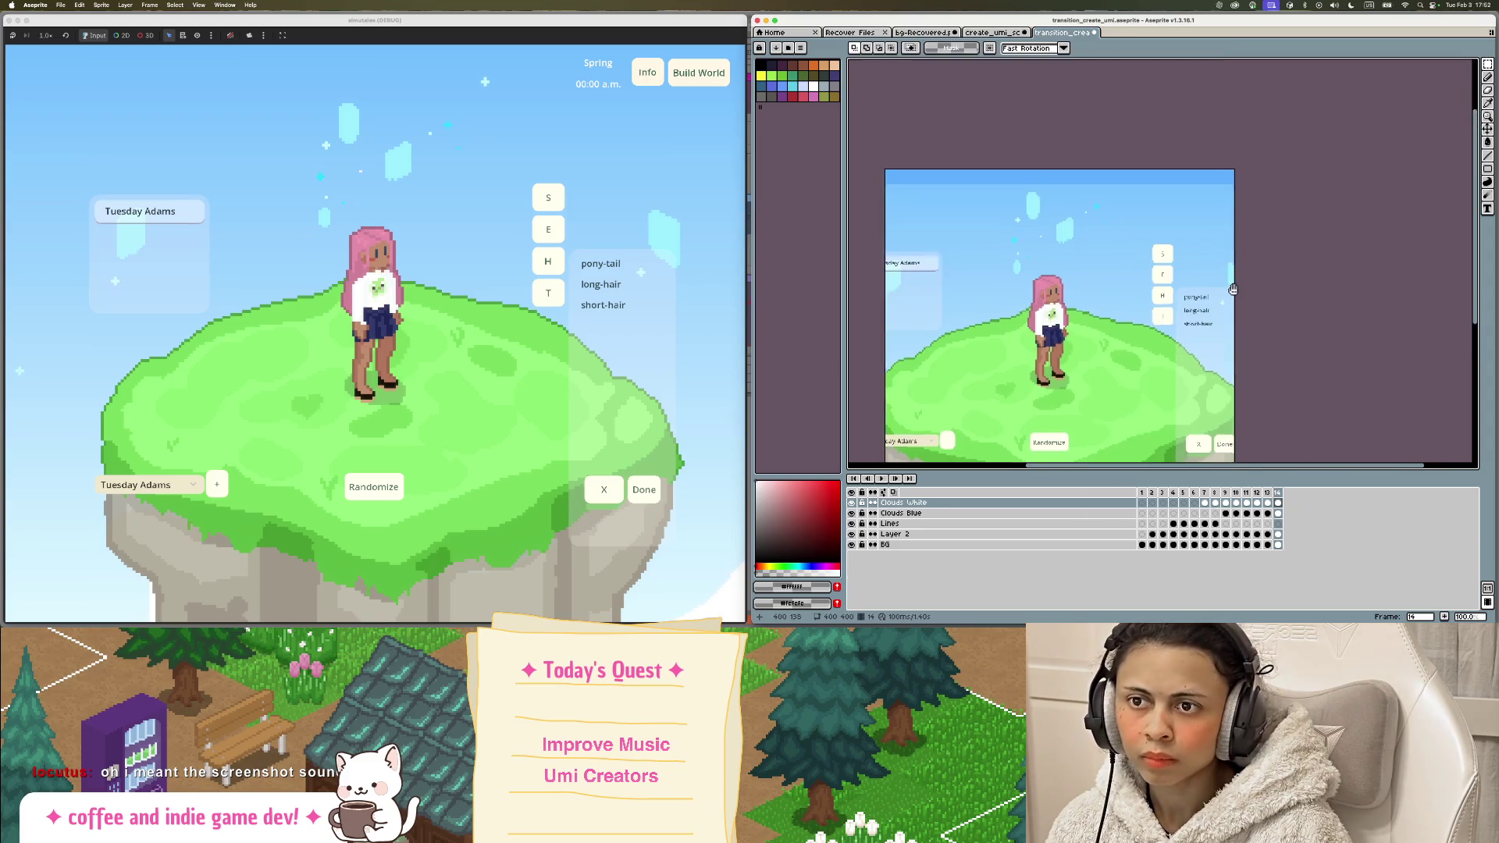
scroll(1232, 289, "down", 3)
left_click_drag(908, 89, 1266, 448)
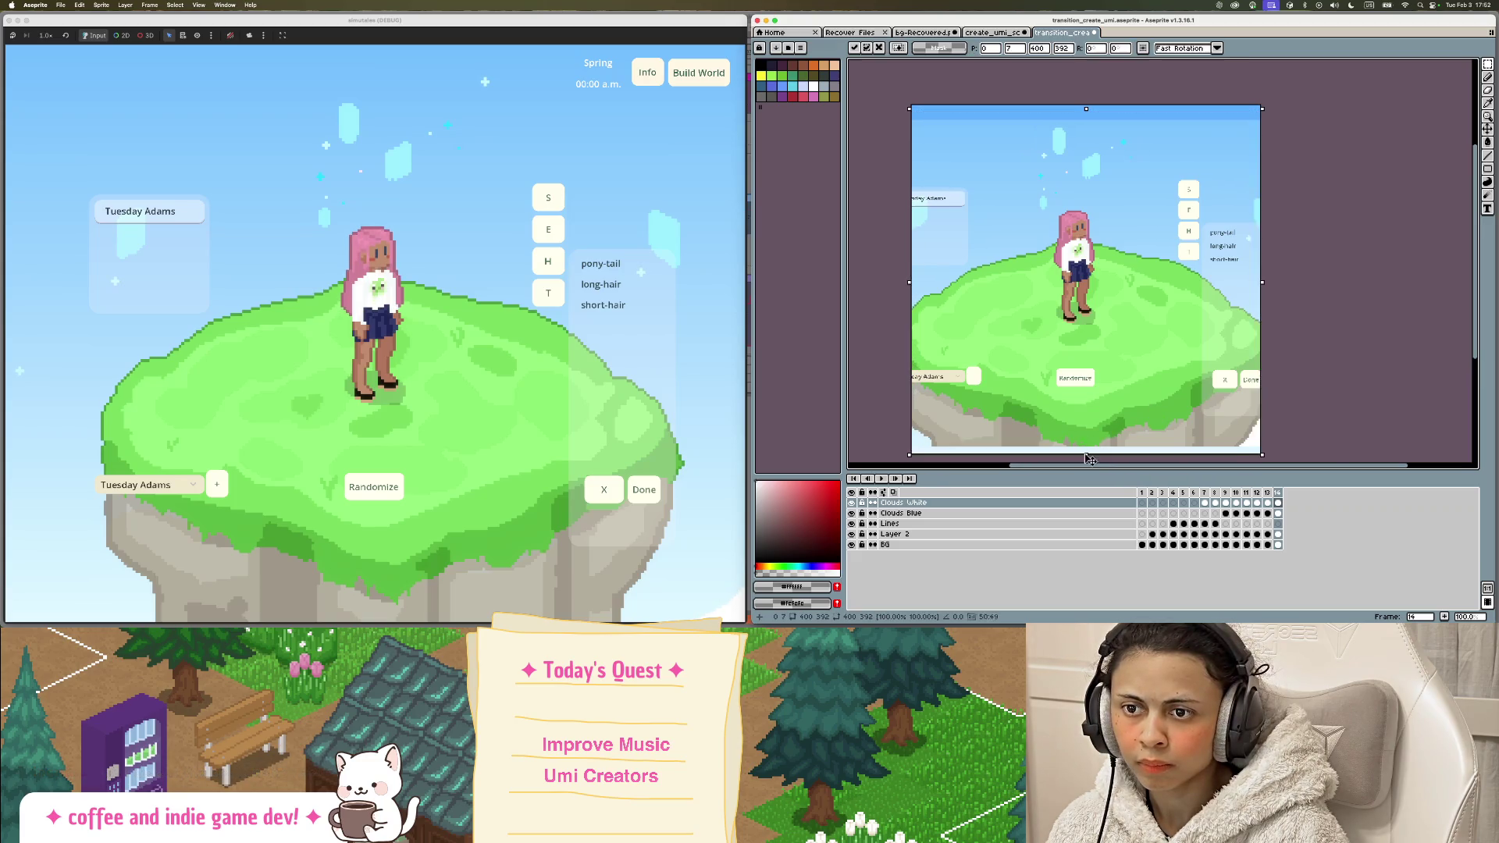
left_click_drag(1086, 454, 1086, 462)
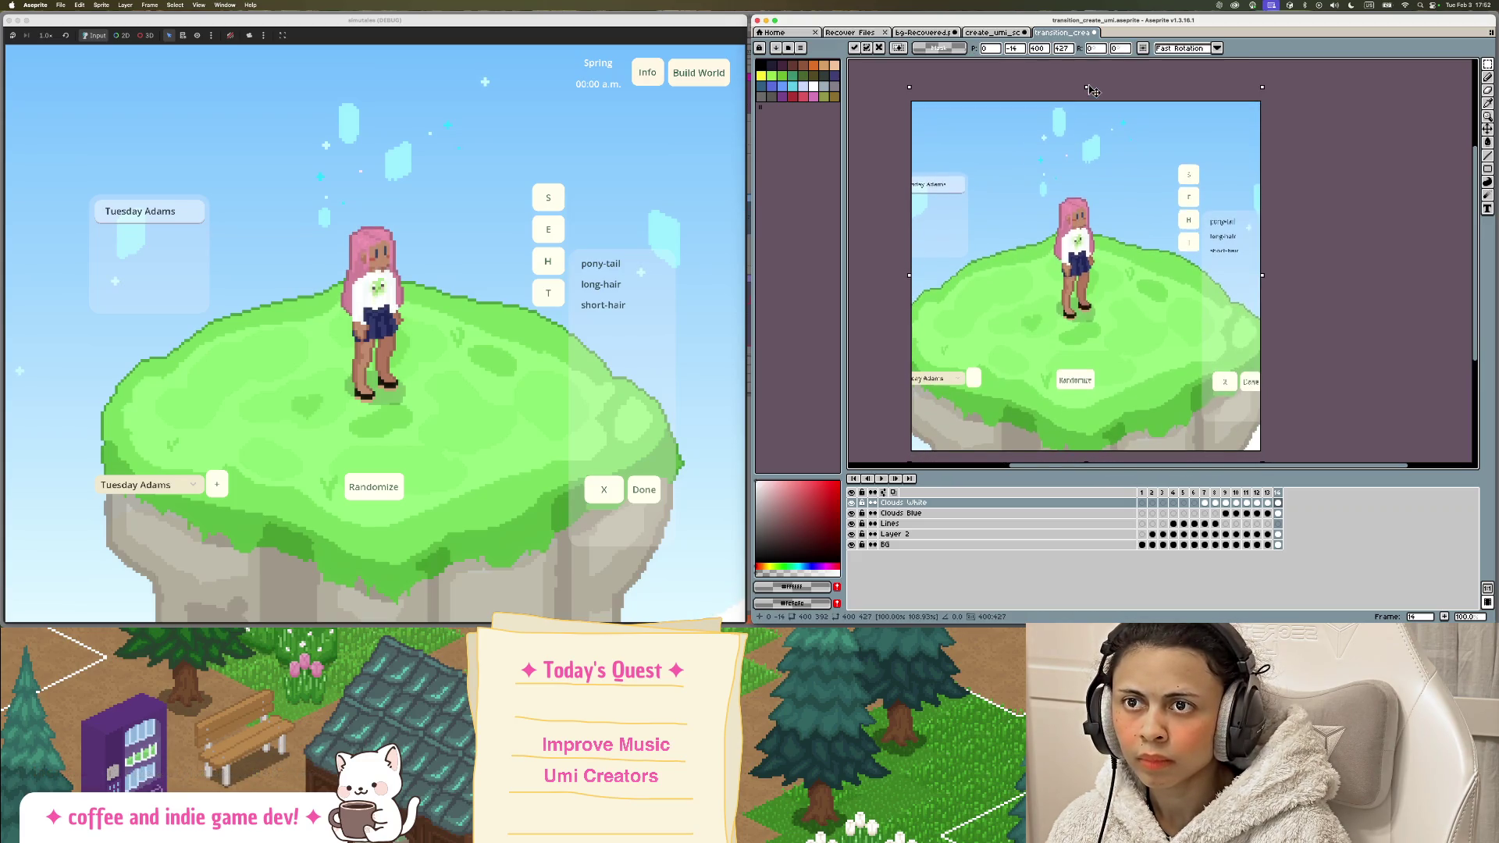
key("Return")
scroll(1361, 249, "down", 3)
scroll(1361, 250, "up", 1)
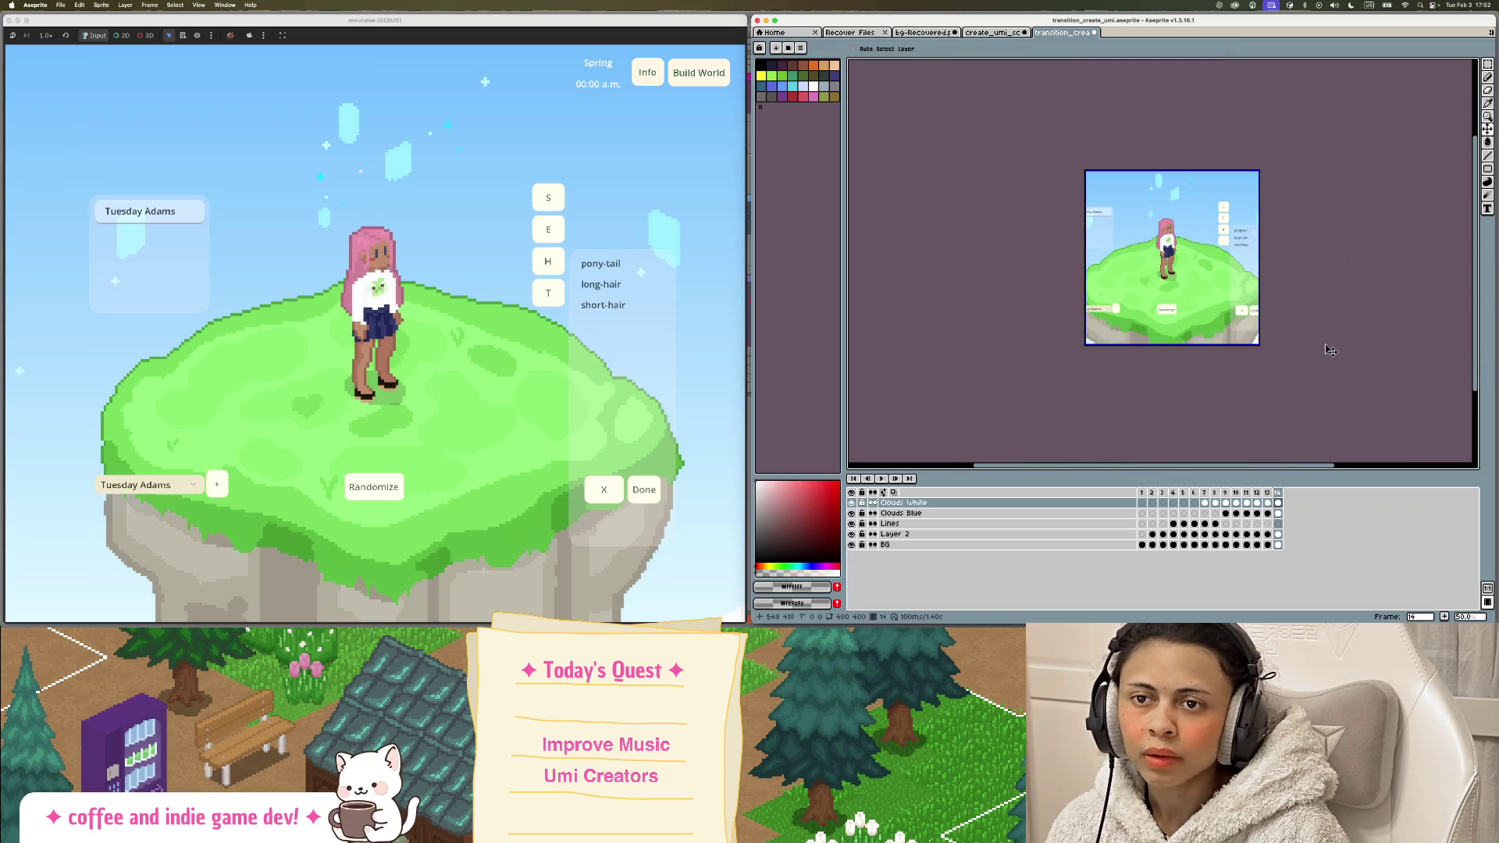
Step: Play the animation from frame 1 and stop on the floating island frame
left_click(1267, 492)
left_click(1142, 492)
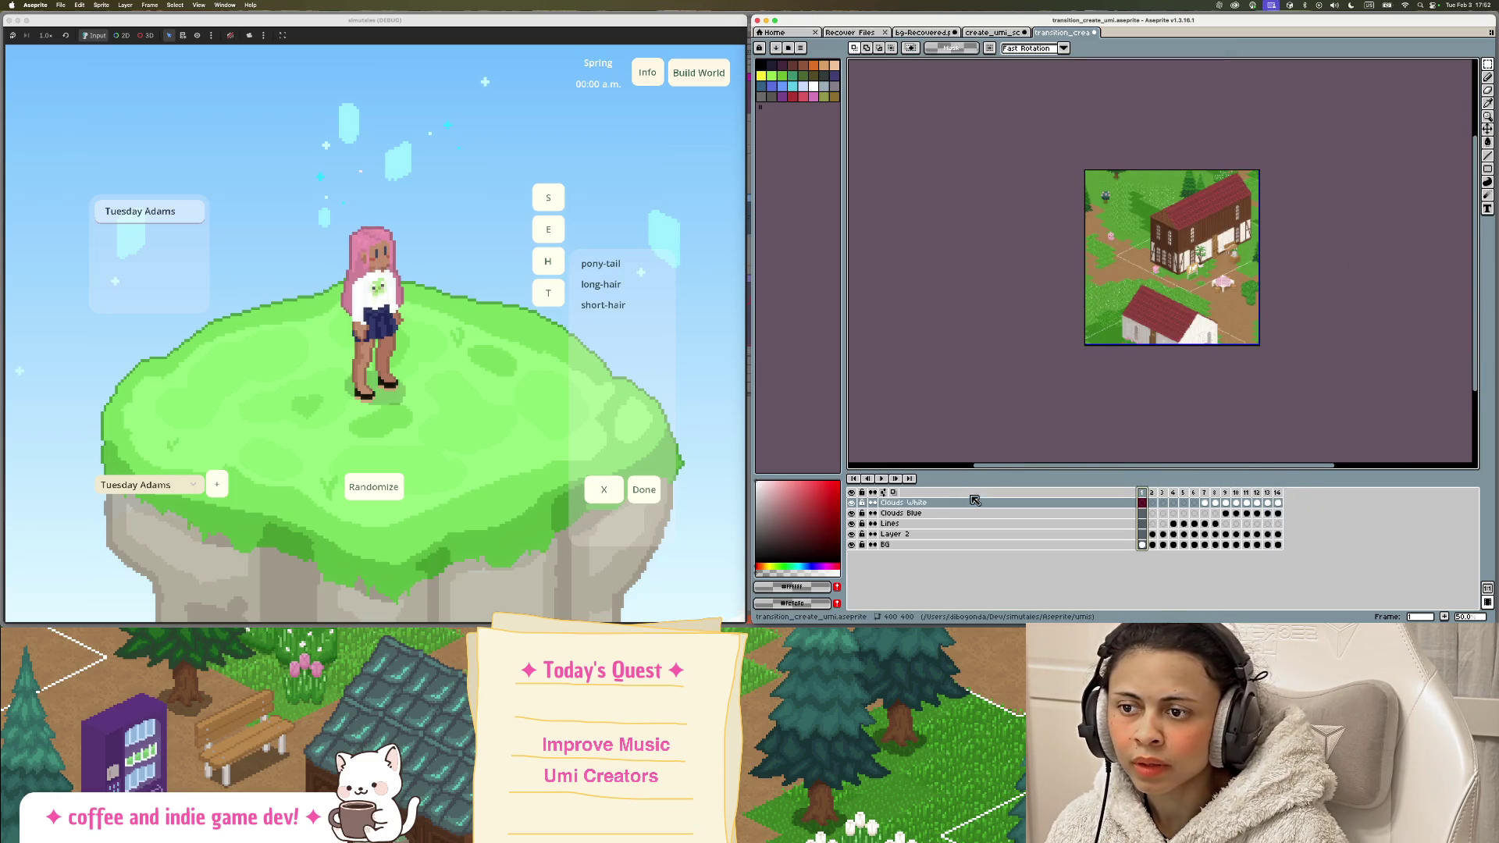
left_click(879, 480)
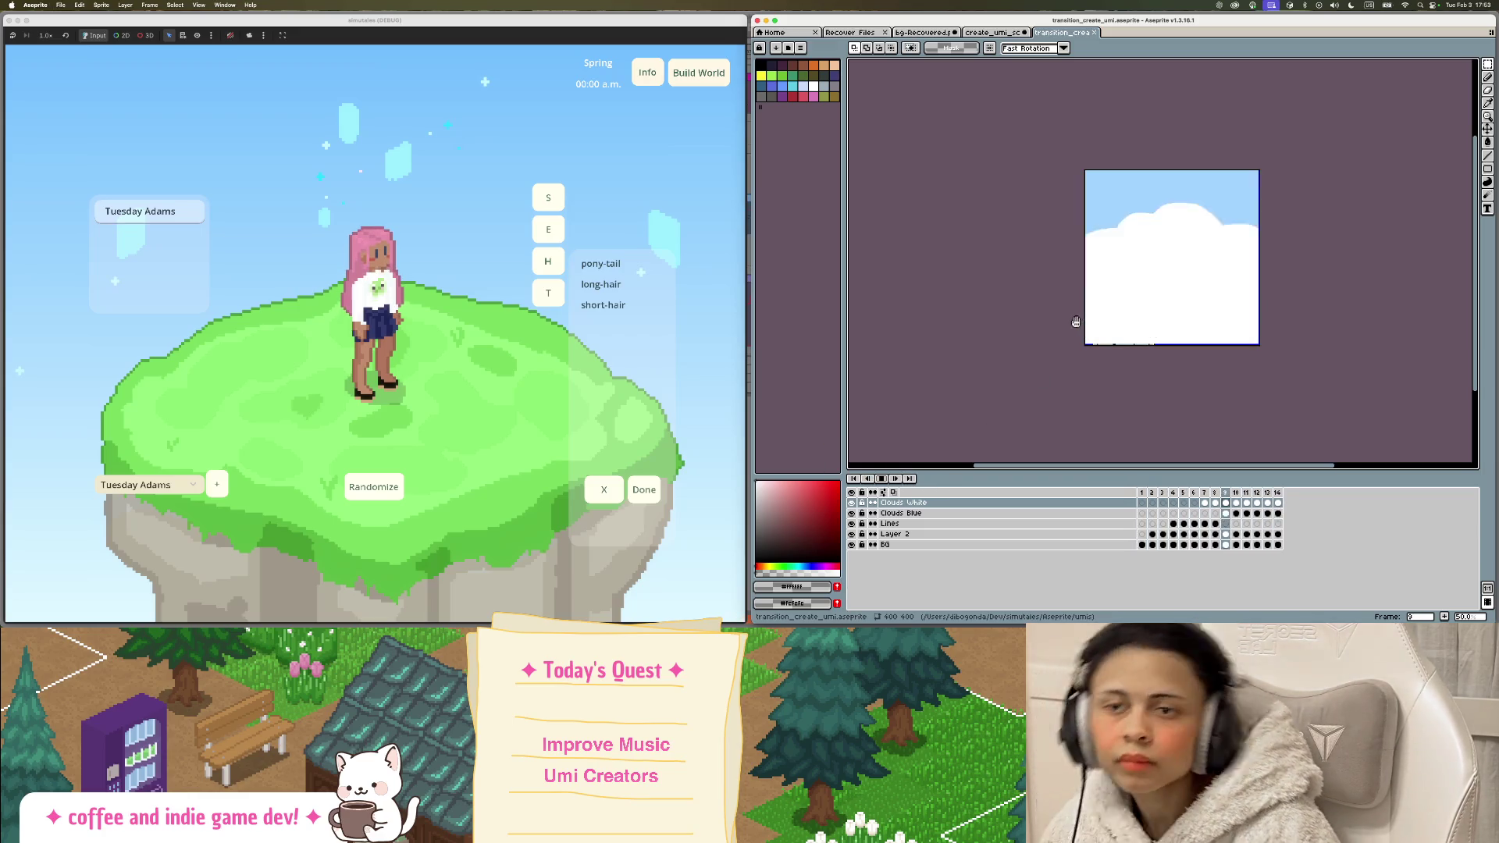
left_click(881, 480)
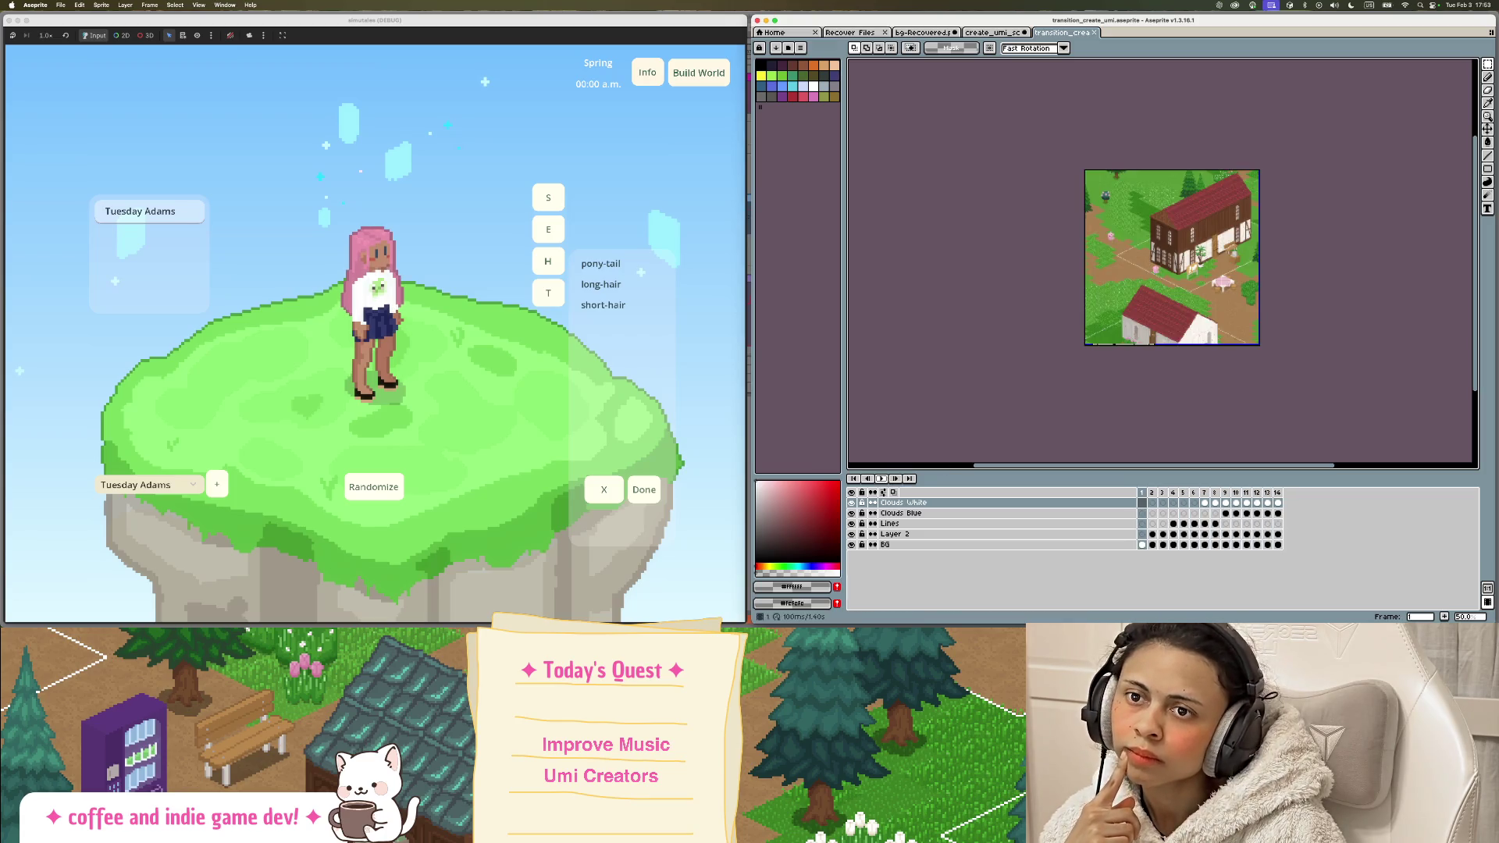
left_click(1267, 492)
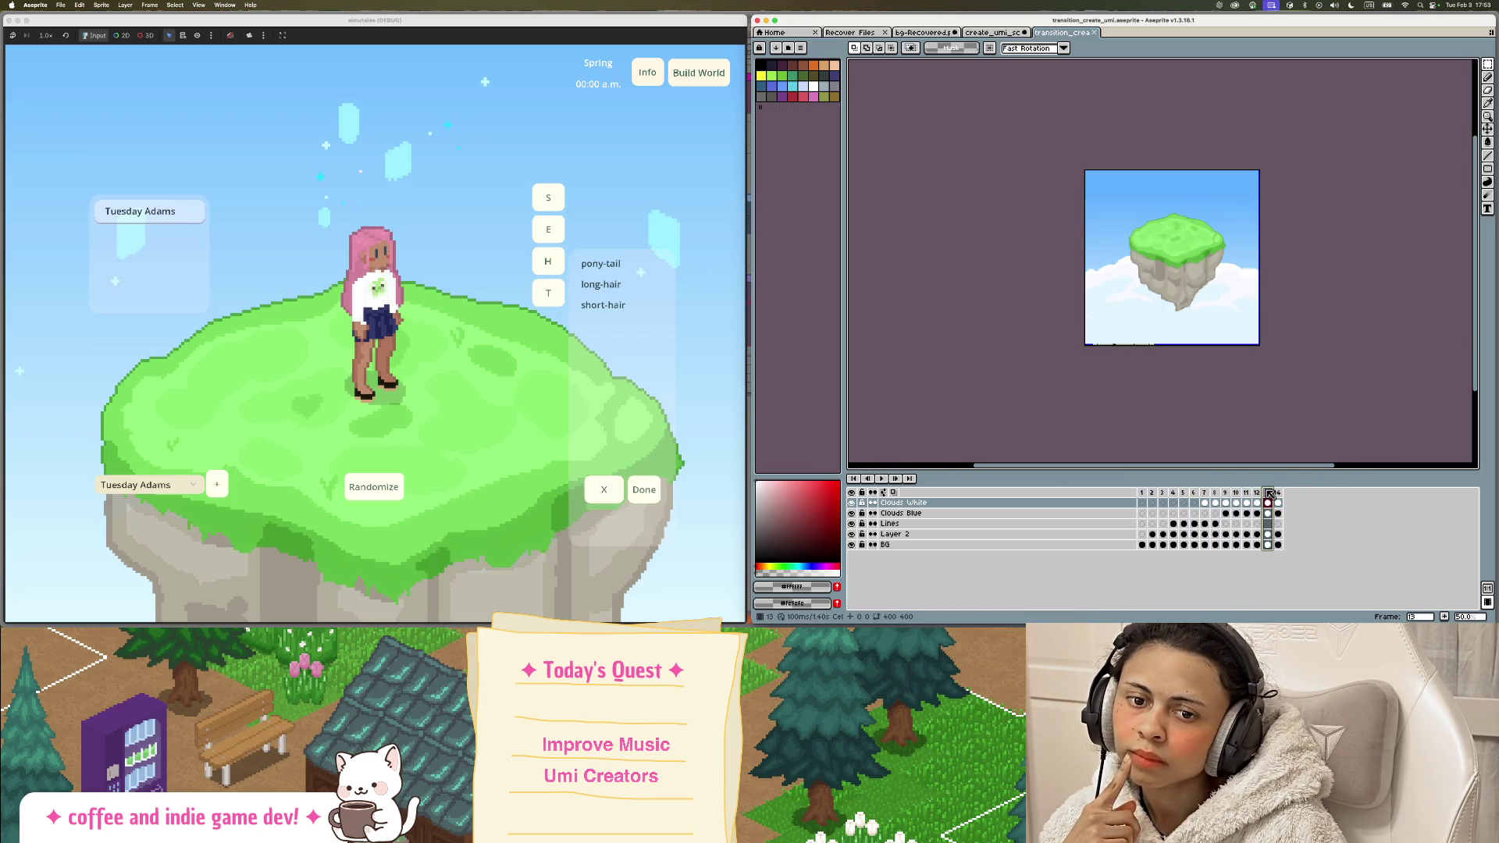
Step: Step through frames 1 to 12, comparing frame 11's clouds with frame 12's island
left_click(1144, 492)
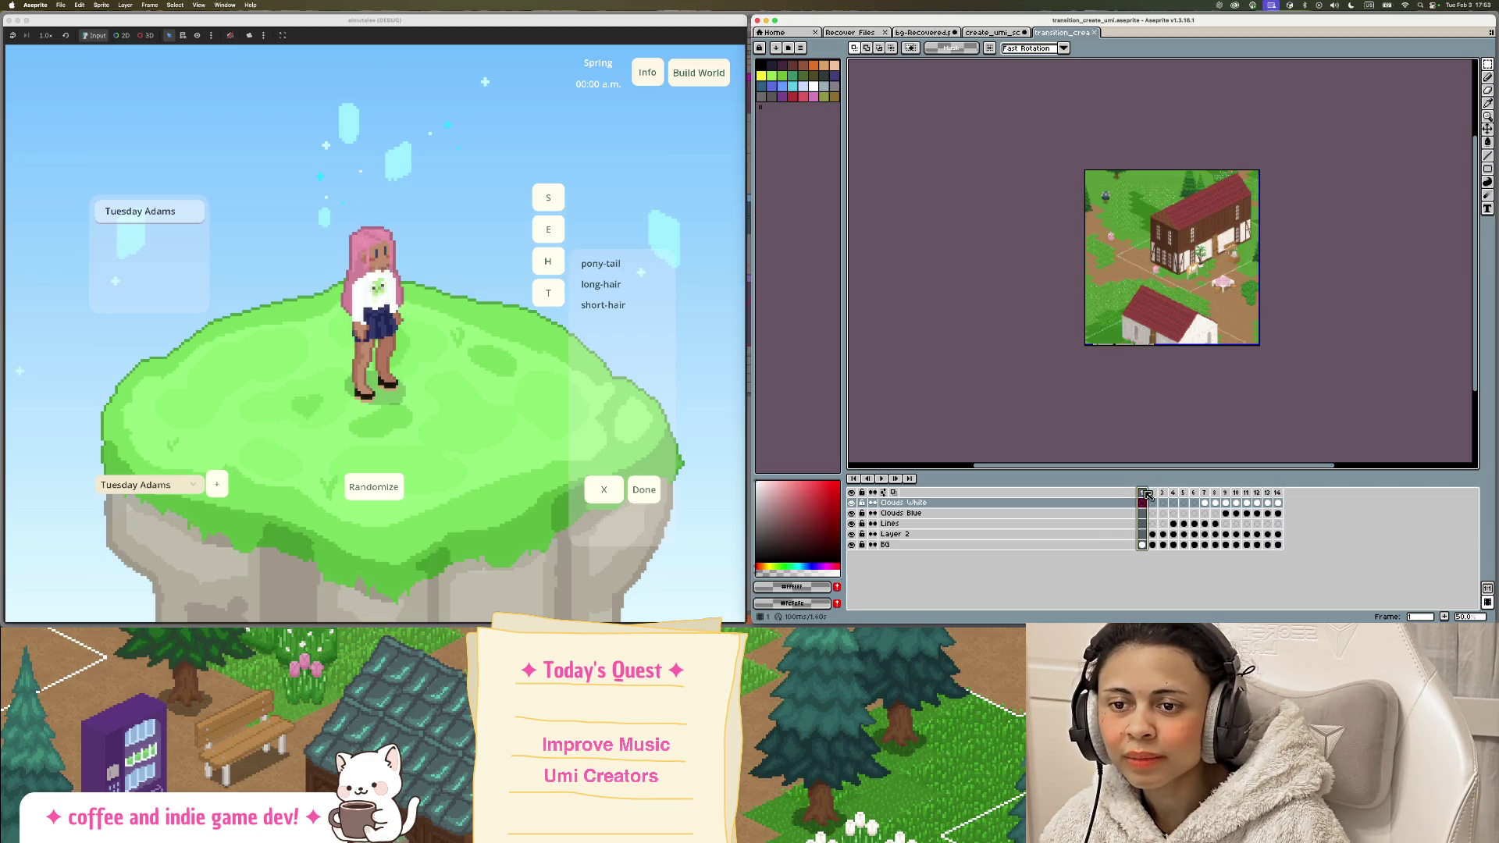
left_click(1152, 492)
left_click(1164, 493)
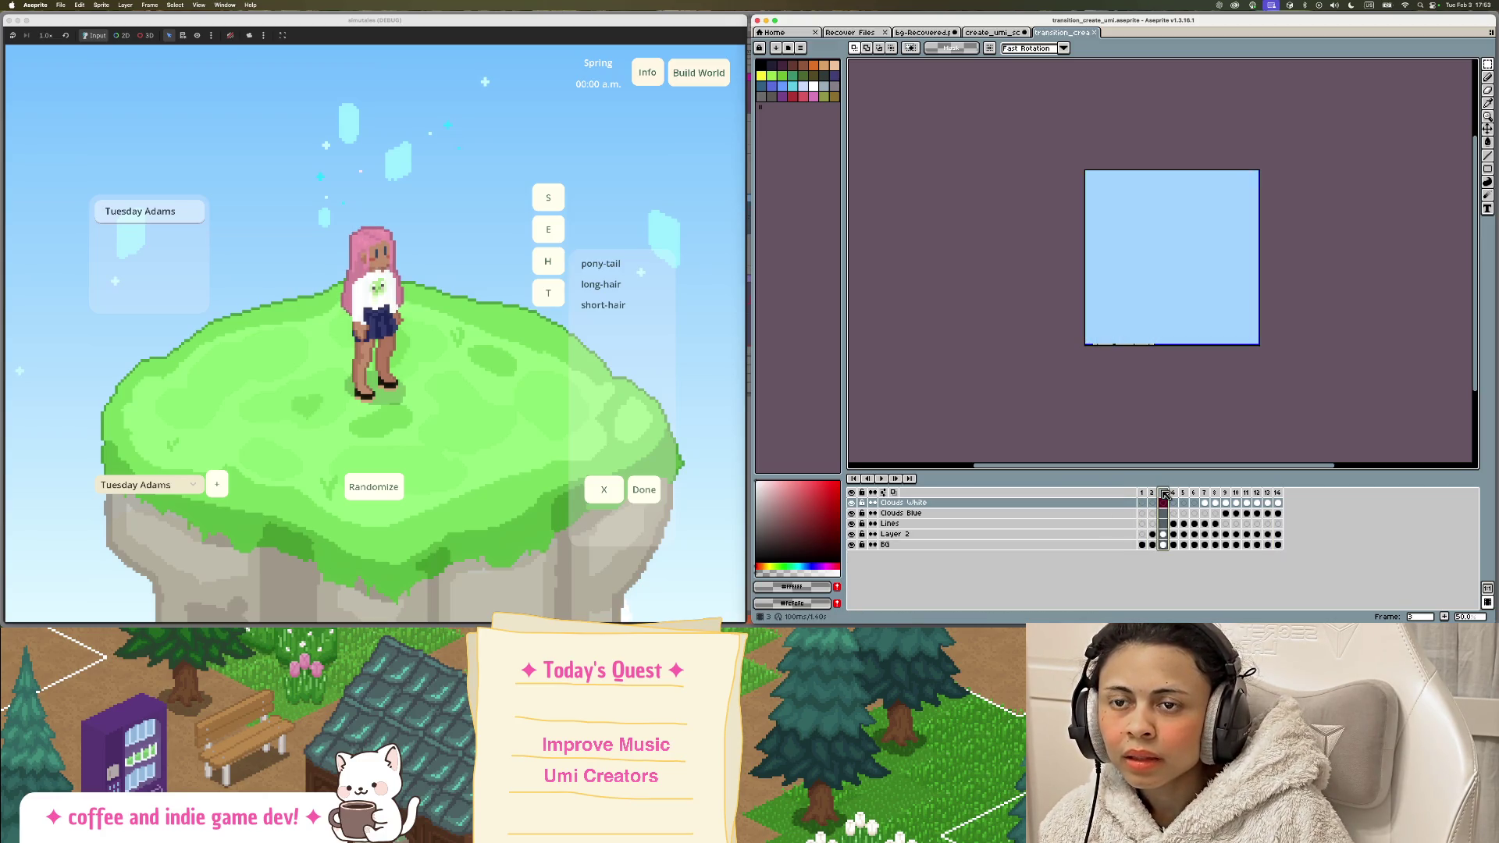
left_click(1173, 493)
left_click(1183, 493)
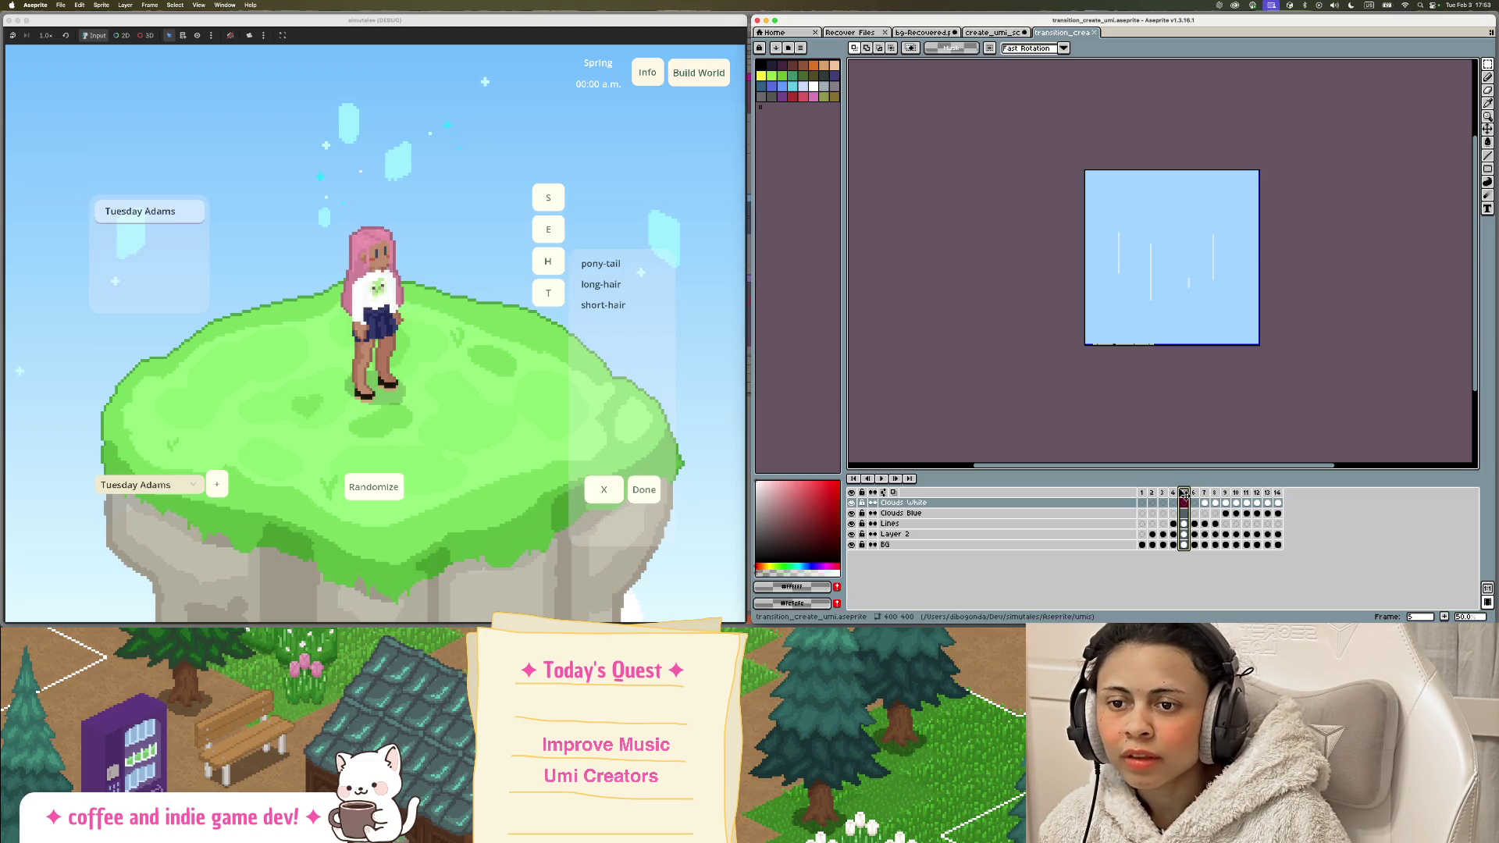
left_click(1194, 493)
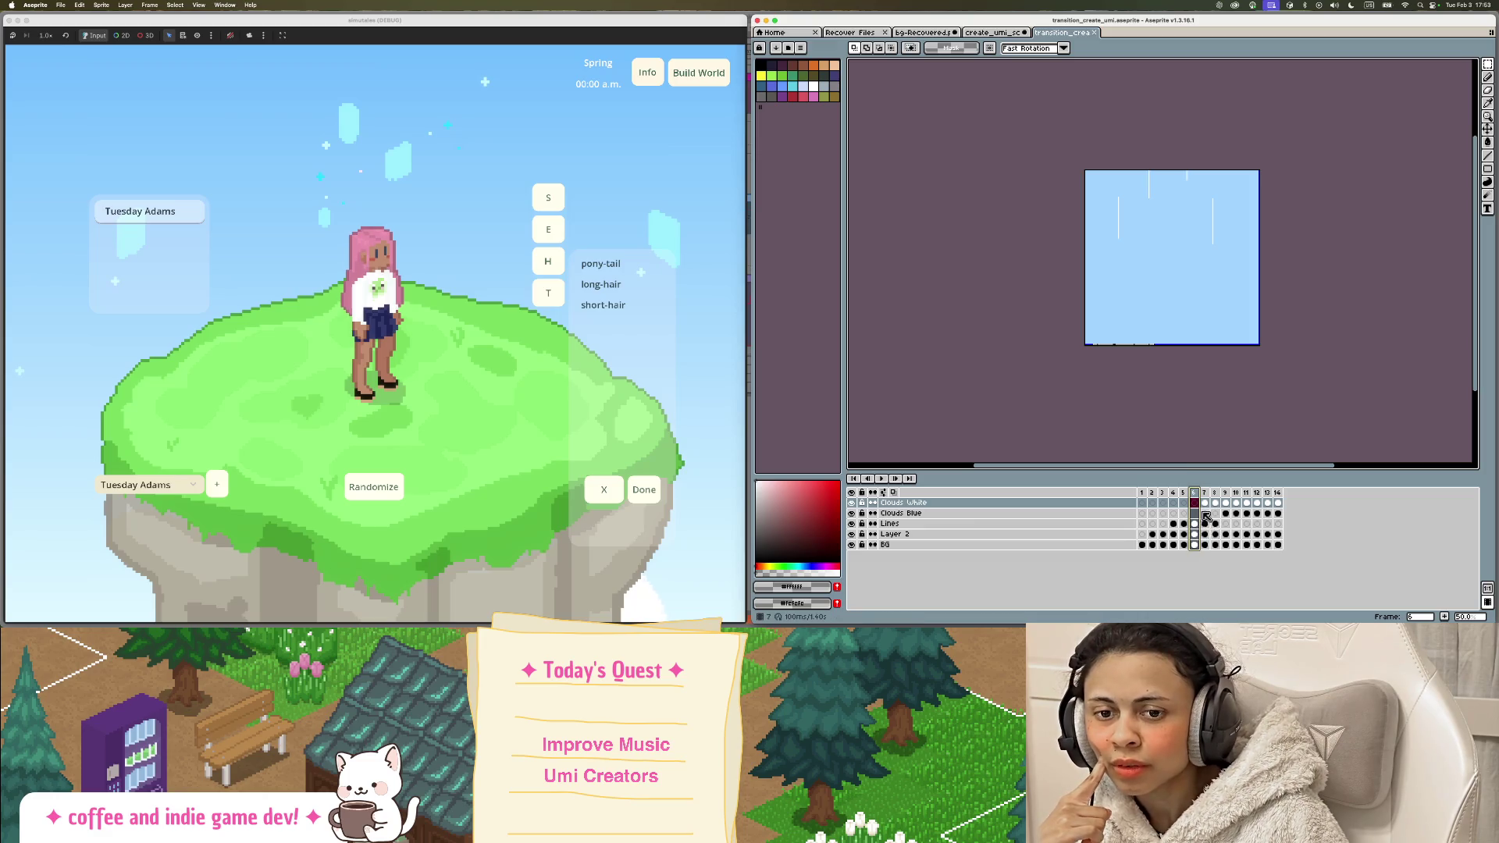
left_click(1206, 501)
left_click(1216, 500)
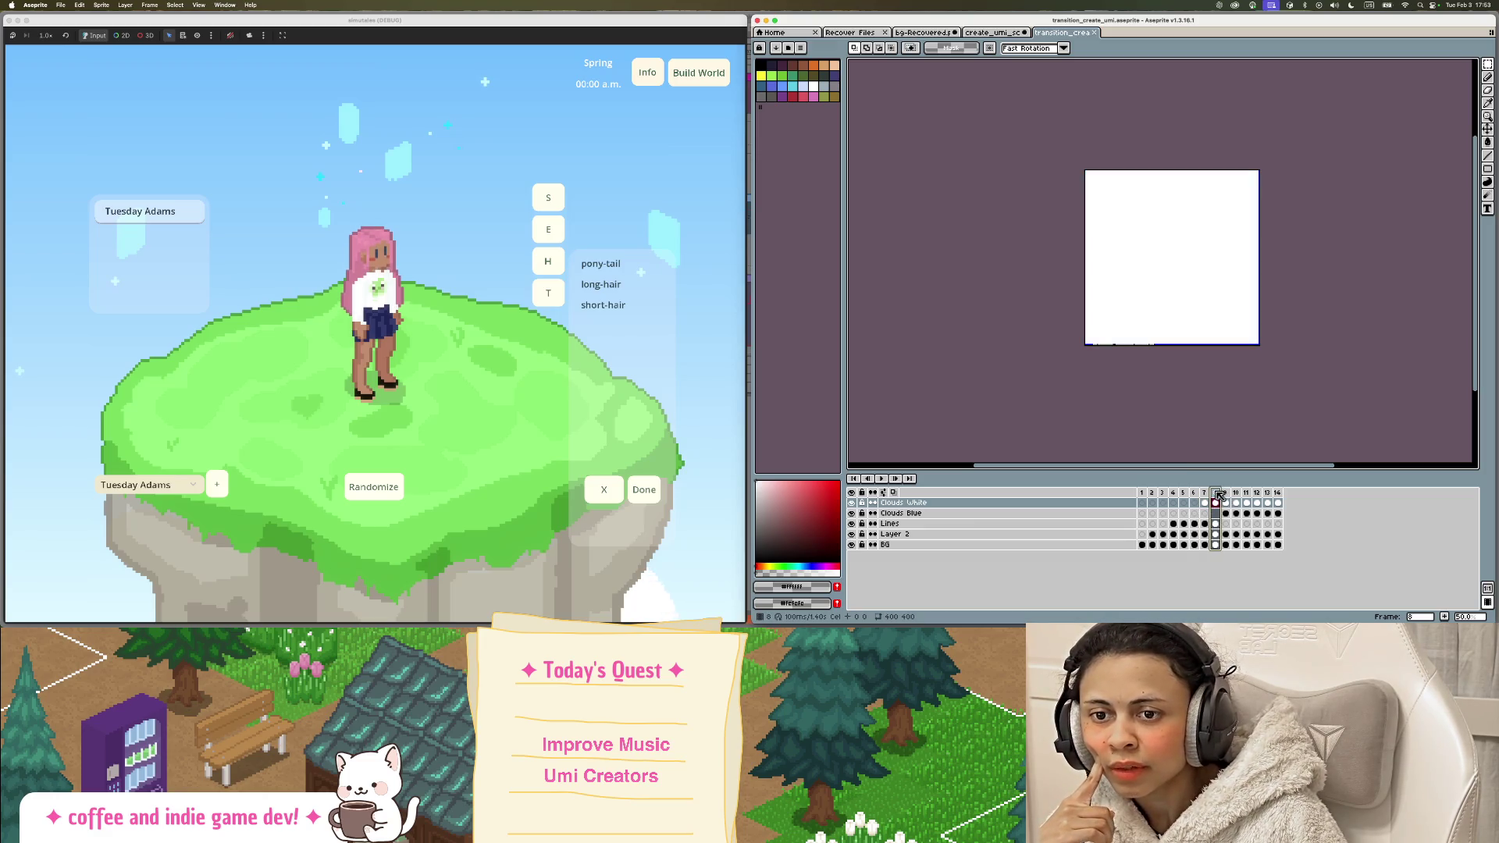
left_click(1229, 494)
left_click(1211, 494)
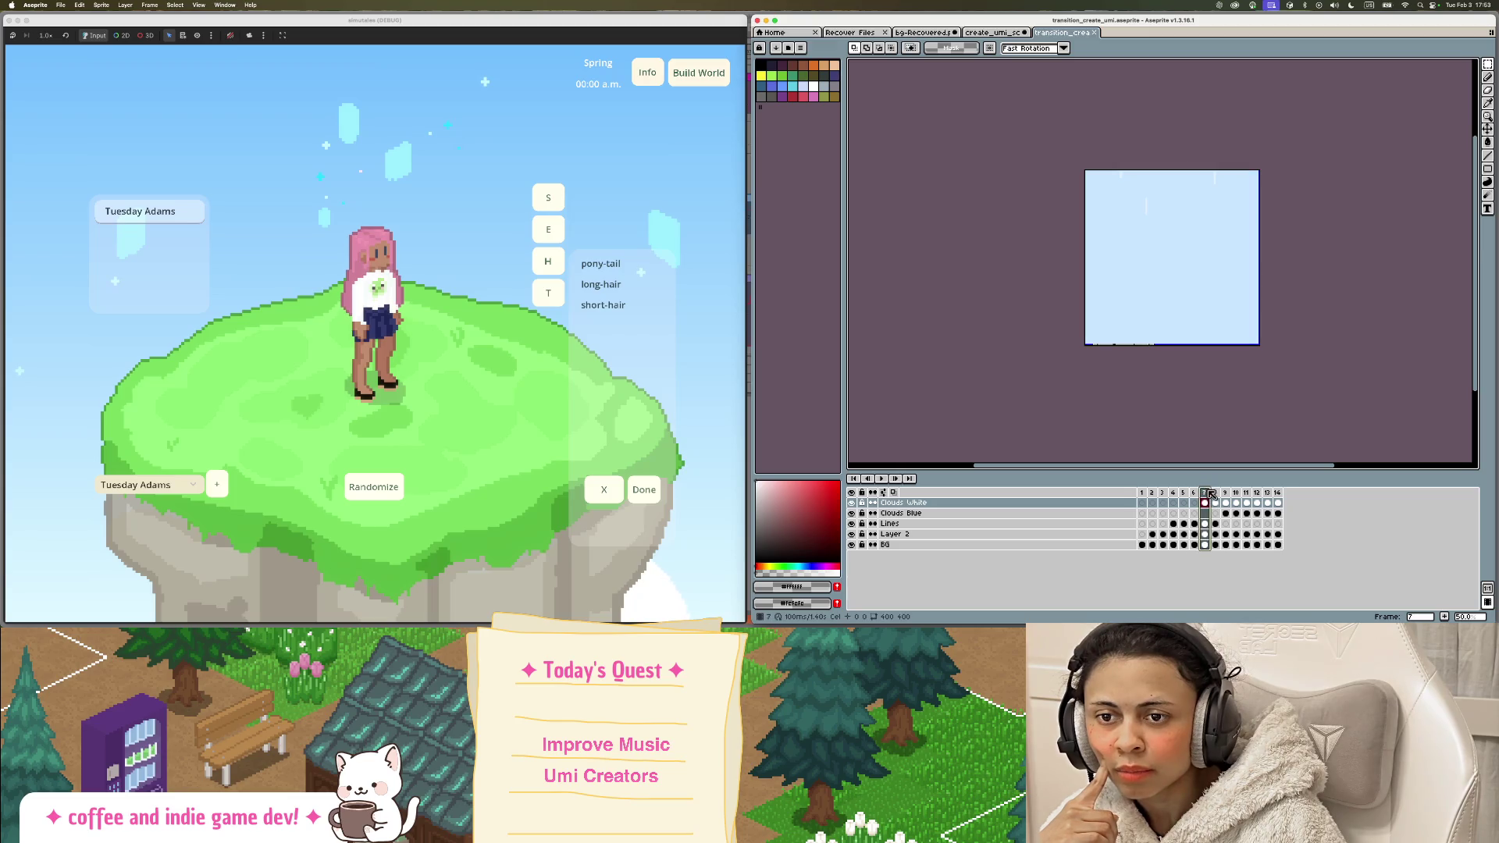
left_click(1217, 495)
left_click(1227, 495)
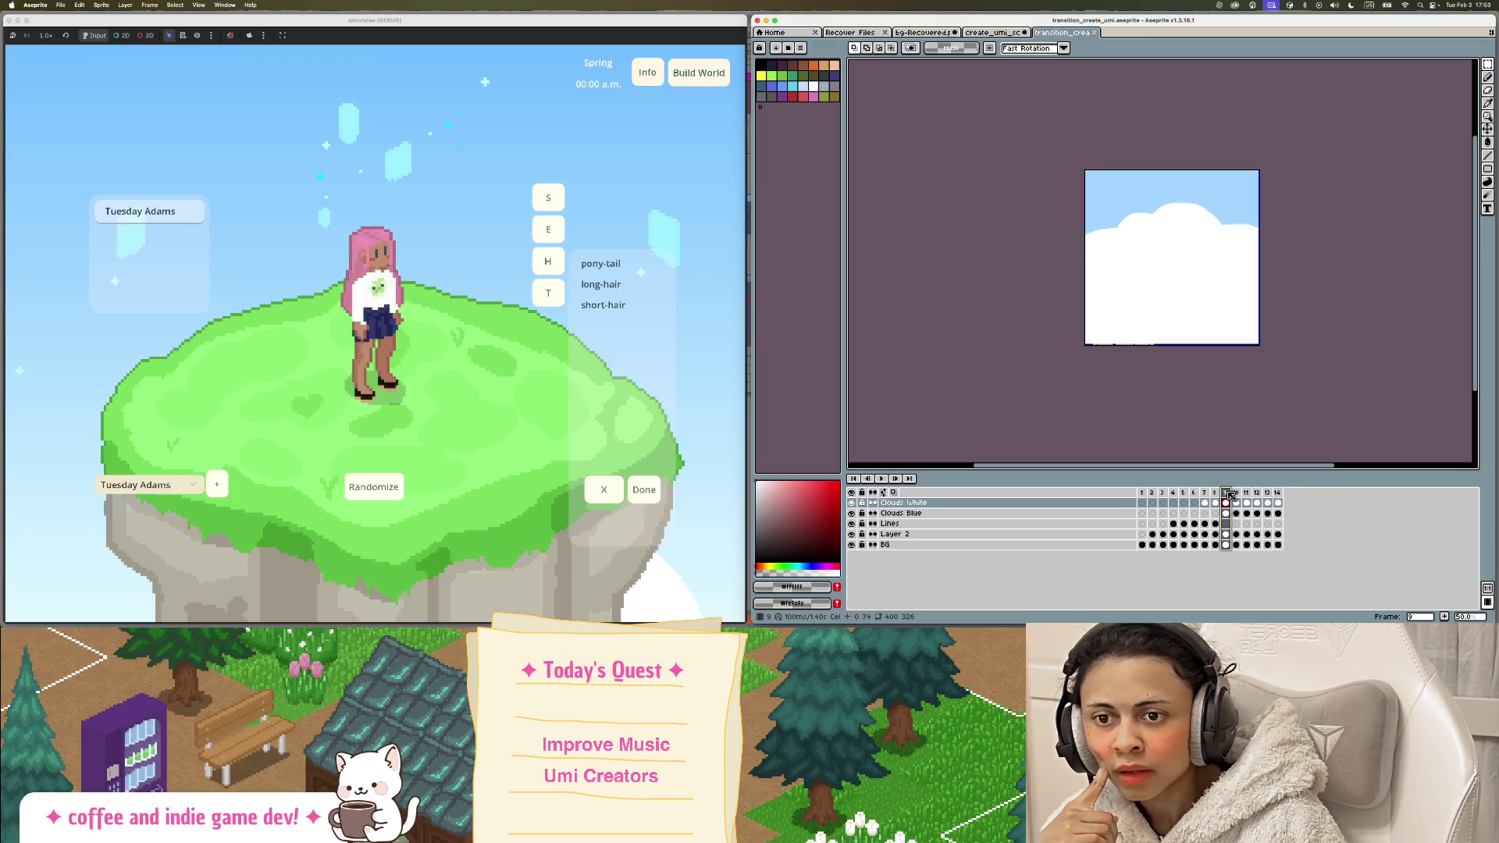
left_click(1237, 496)
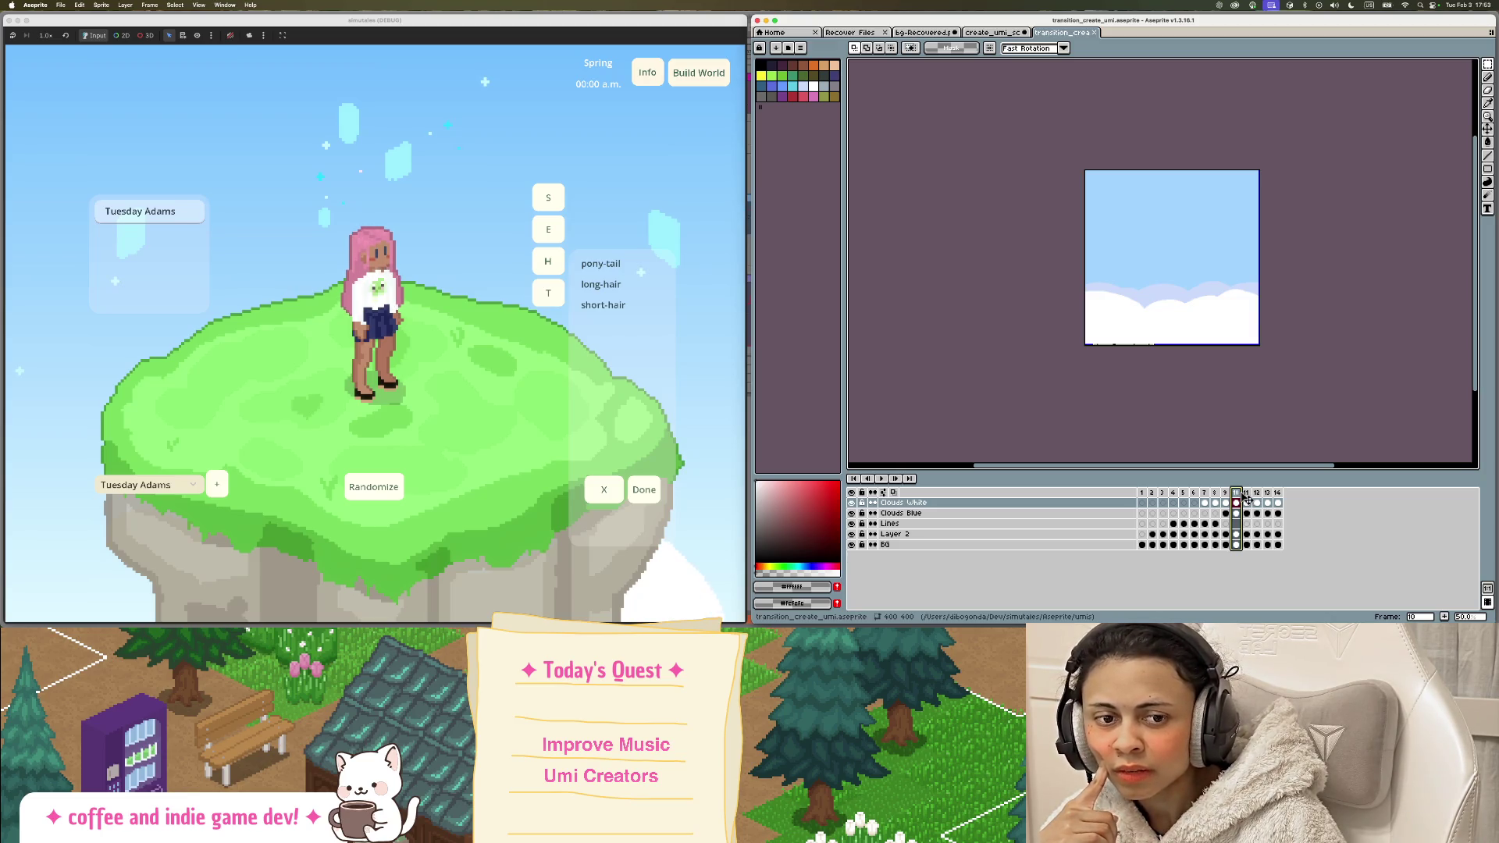
left_click(1248, 494)
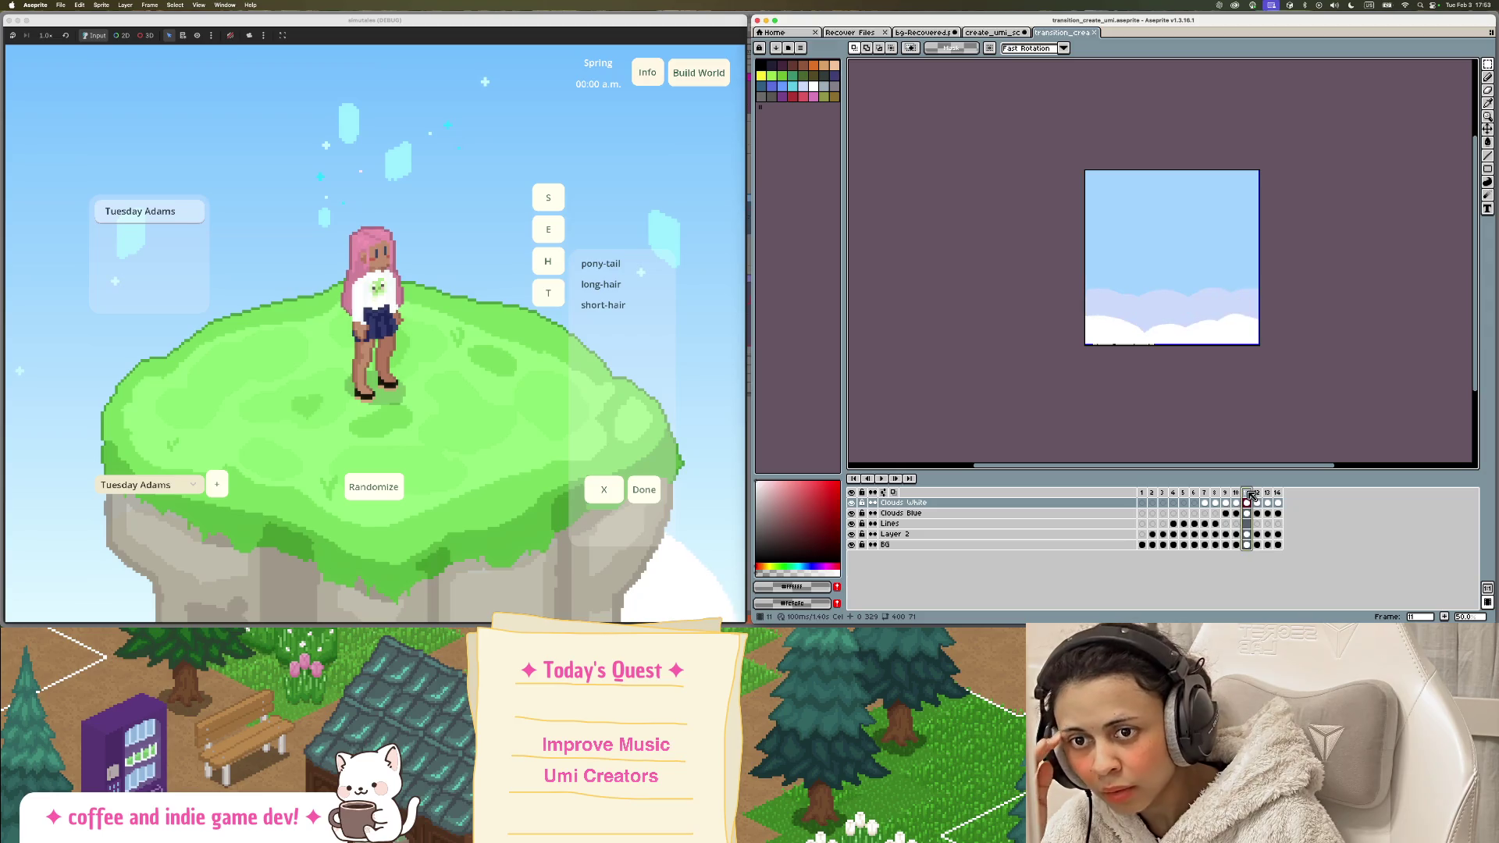
left_click(1258, 494)
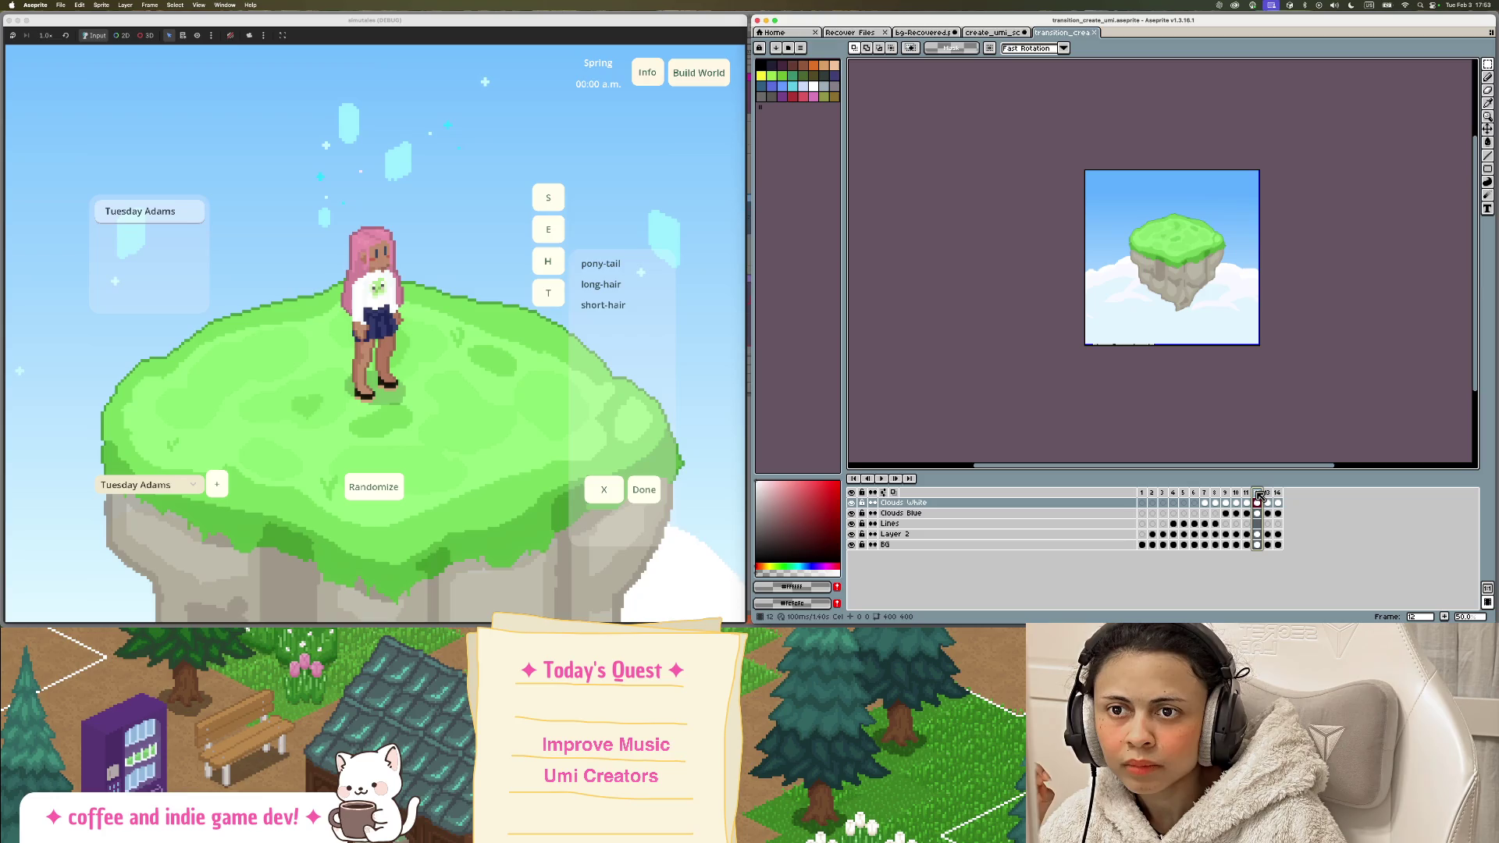
left_click(1247, 494)
left_click(1256, 495)
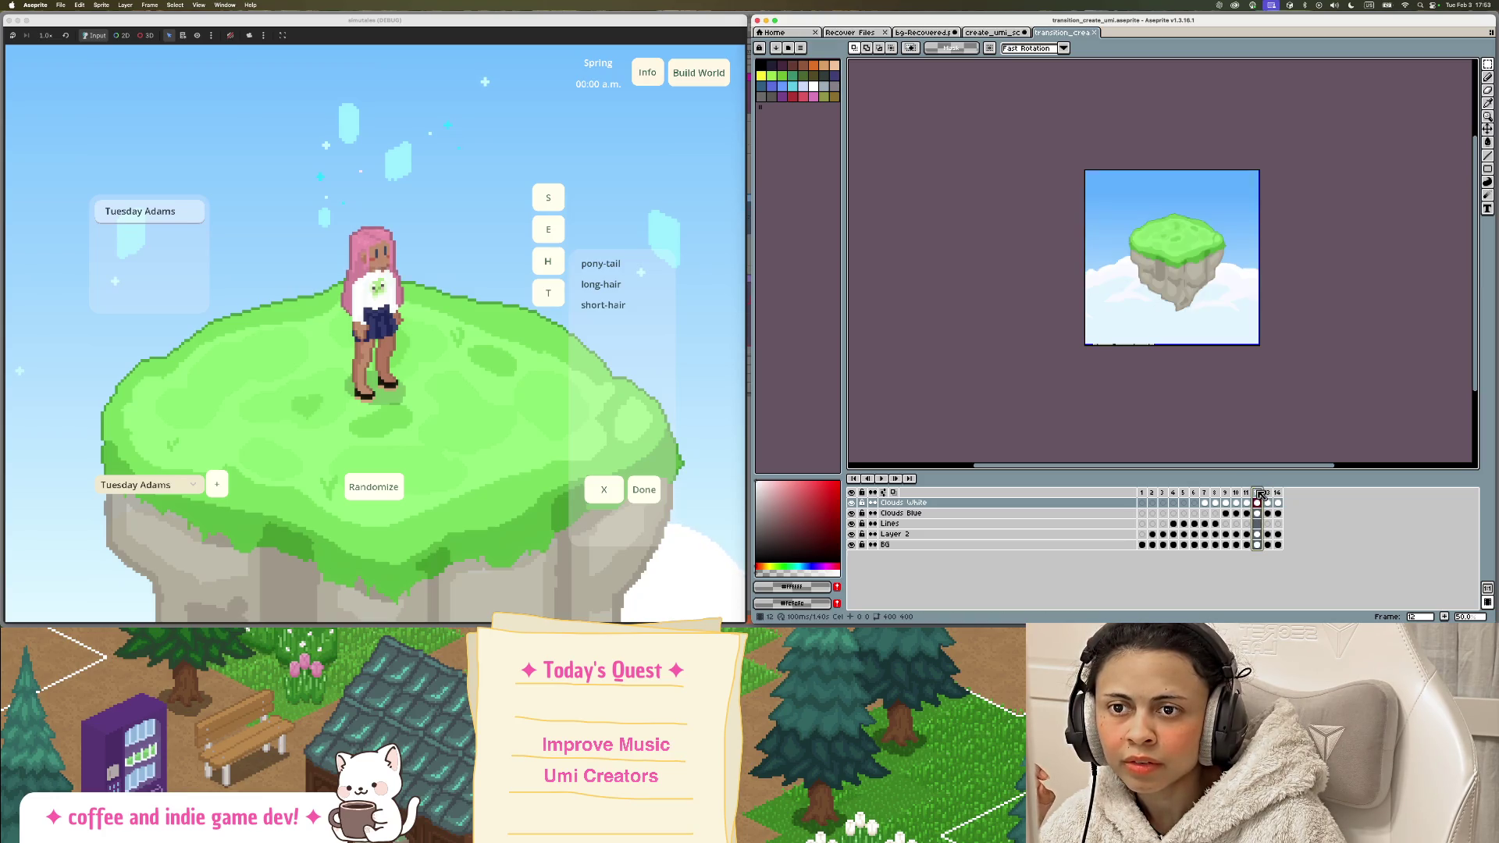
left_click(1249, 494)
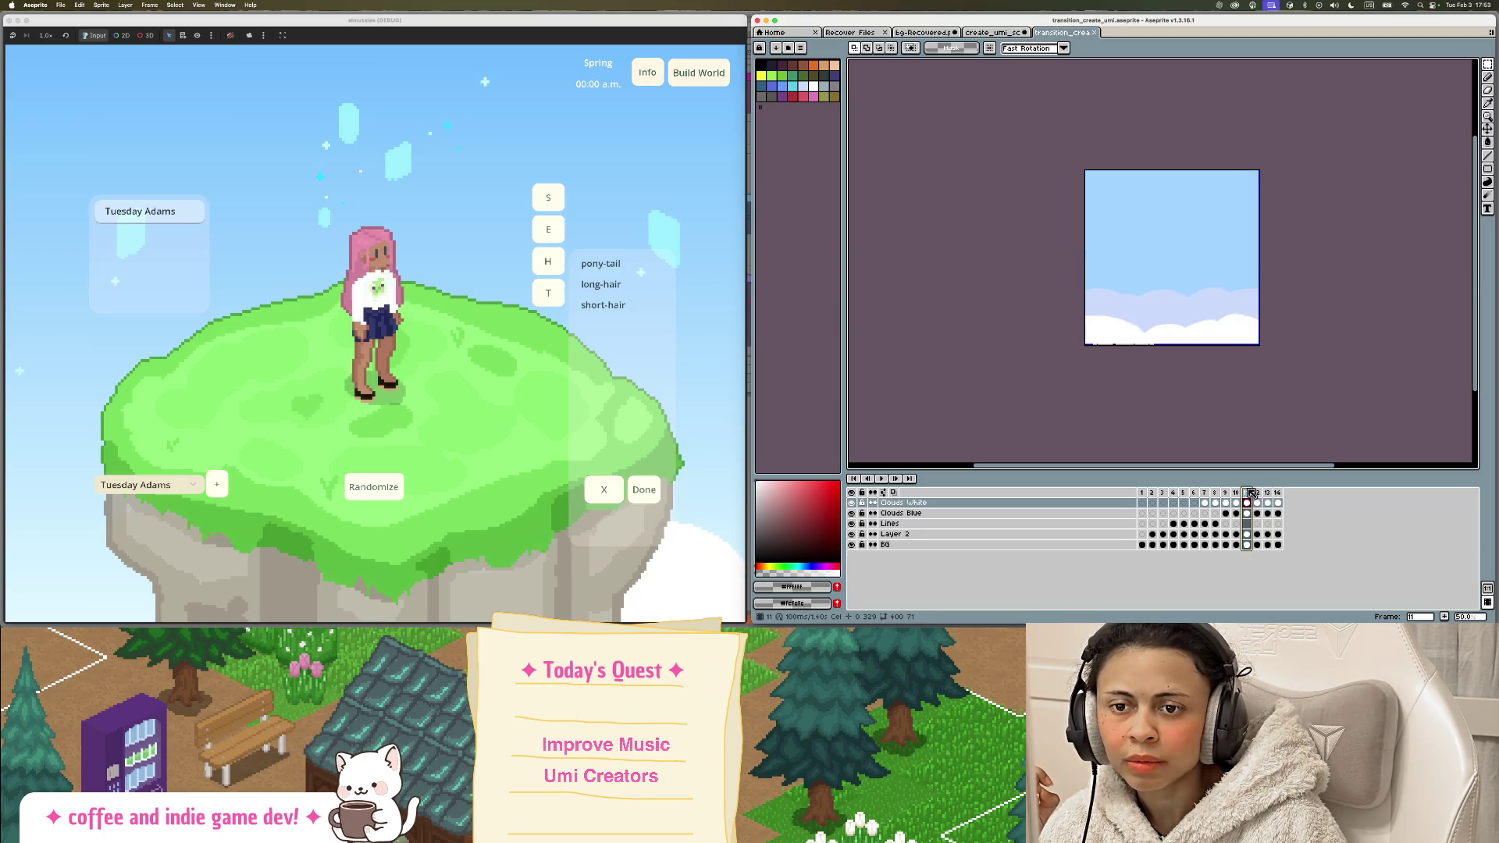
Step: Insert a new frame right after the clouds-only frame 11
right_click(1249, 494)
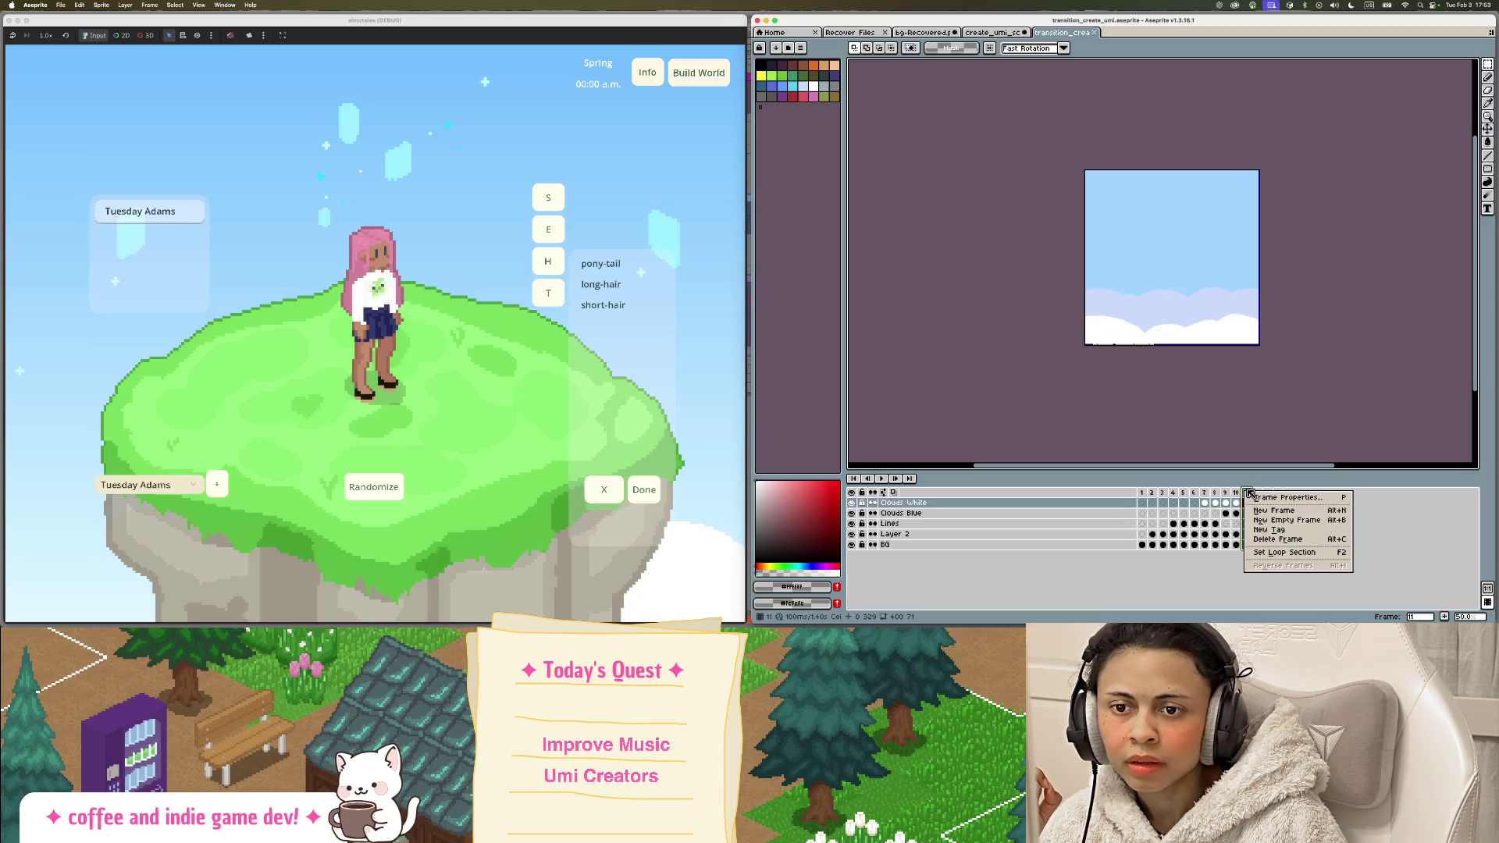
key("Escape")
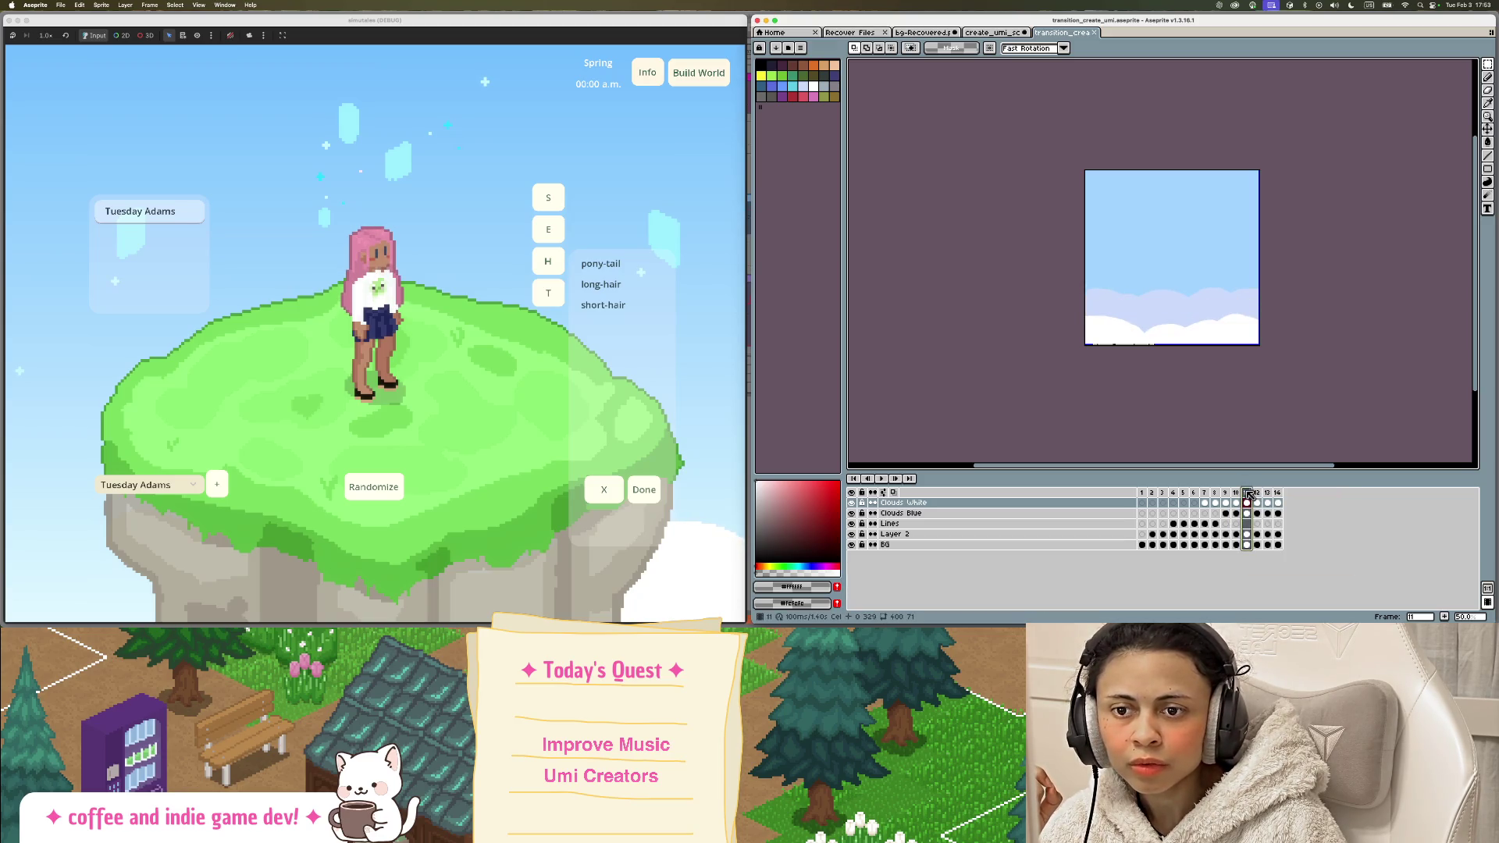
right_click(1246, 494)
left_click(1289, 513)
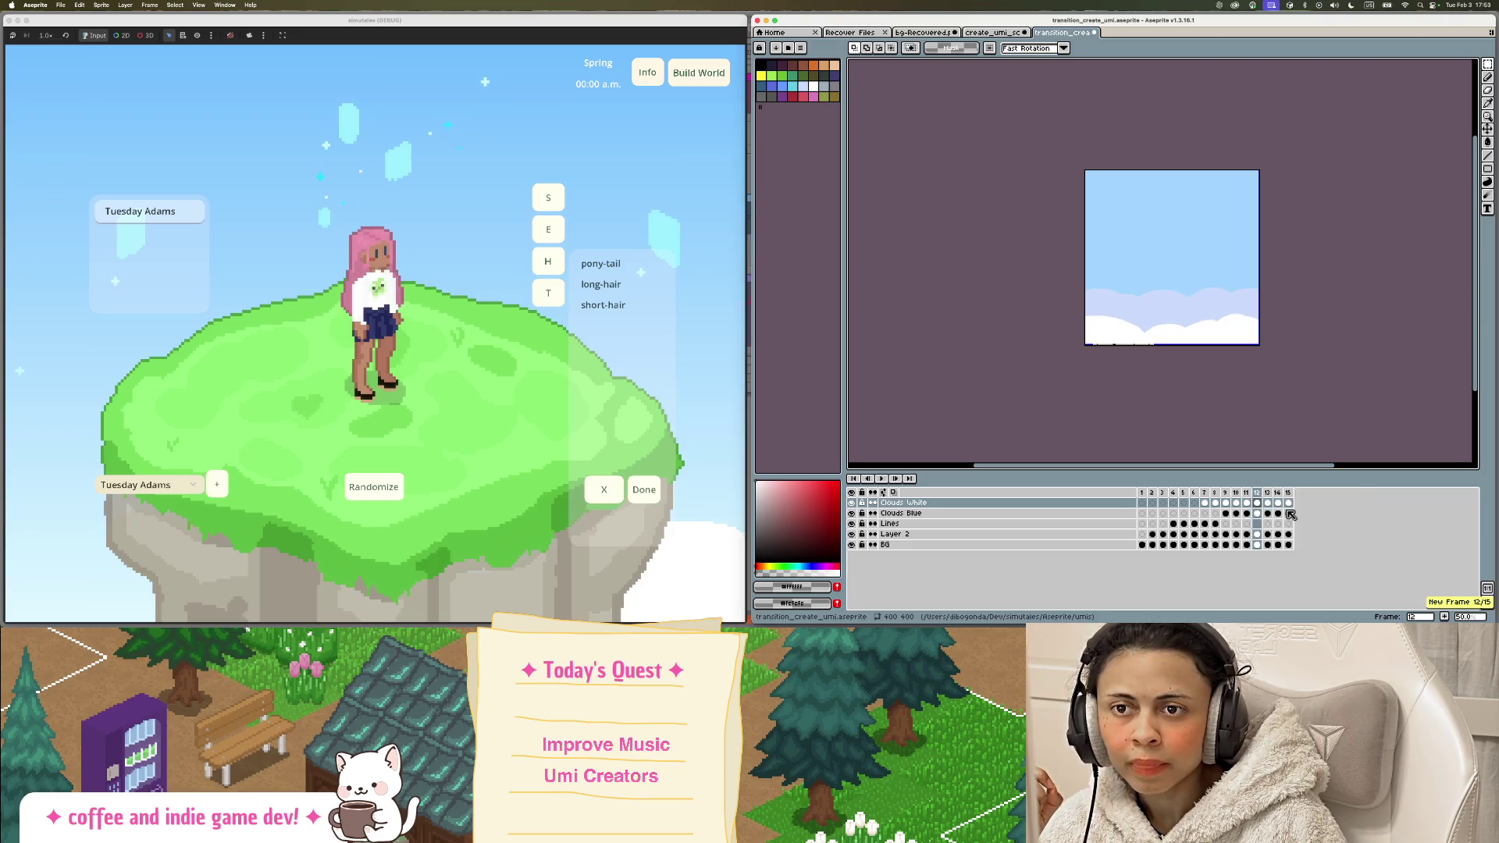
Step: Select the lower white cloud band and scale it up to 454x246 on frame 12
scroll(1228, 363, "up", 1)
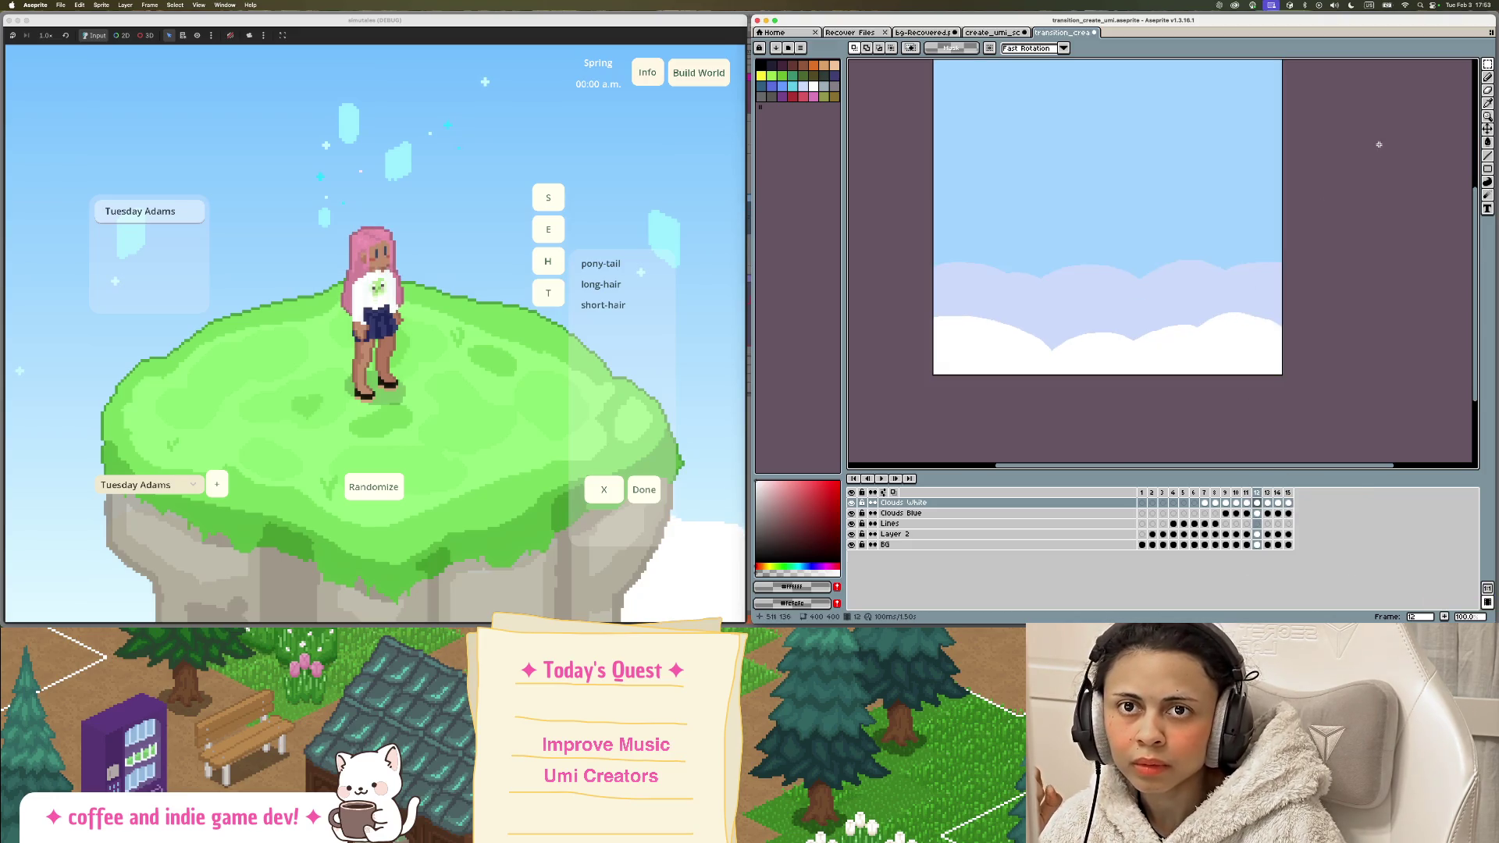
scroll(1206, 406, "down", 1)
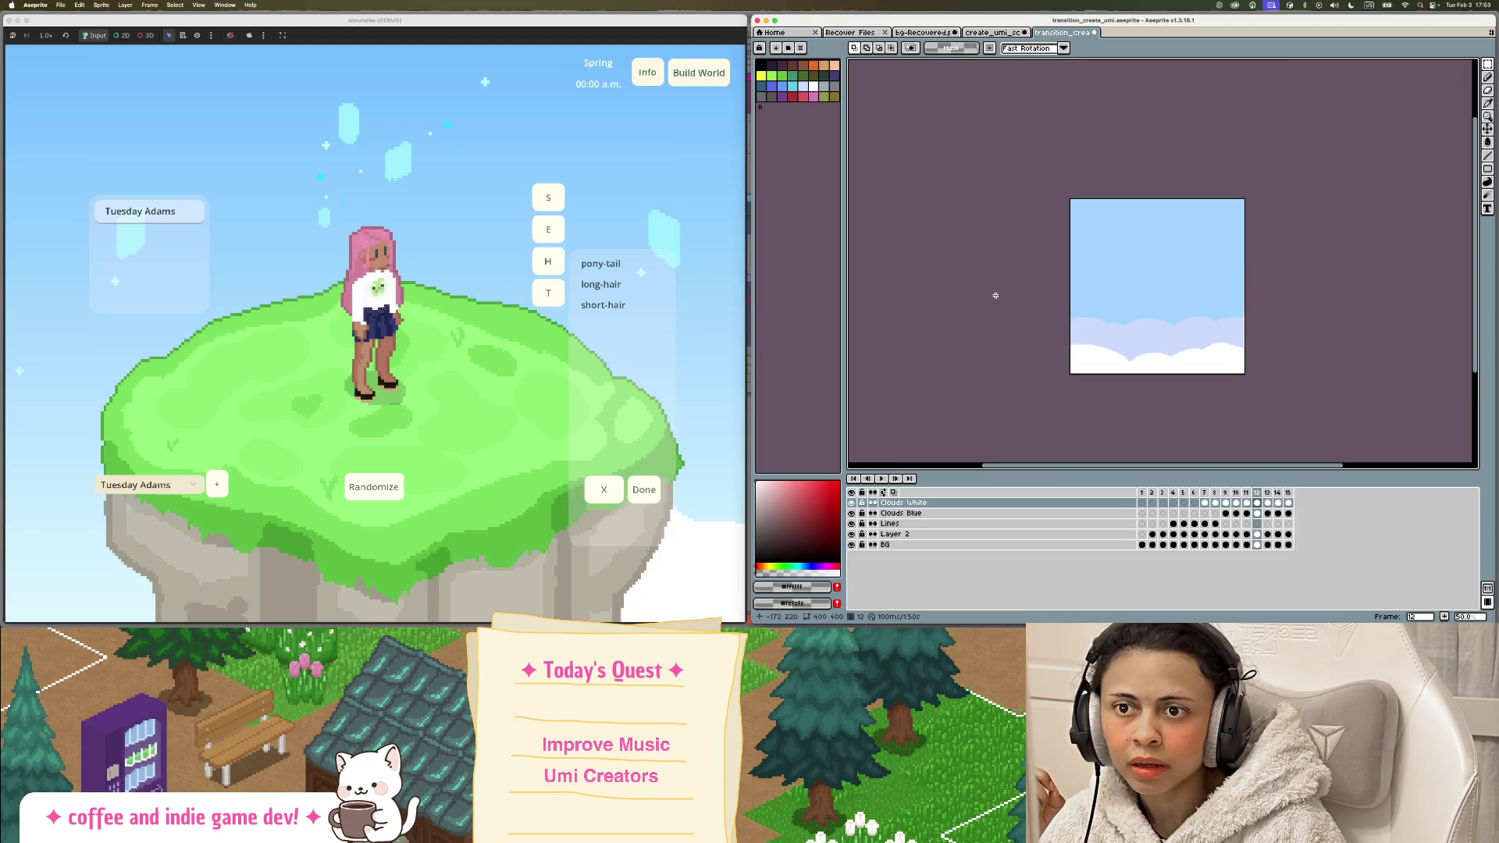
left_click_drag(1272, 422, 1062, 269)
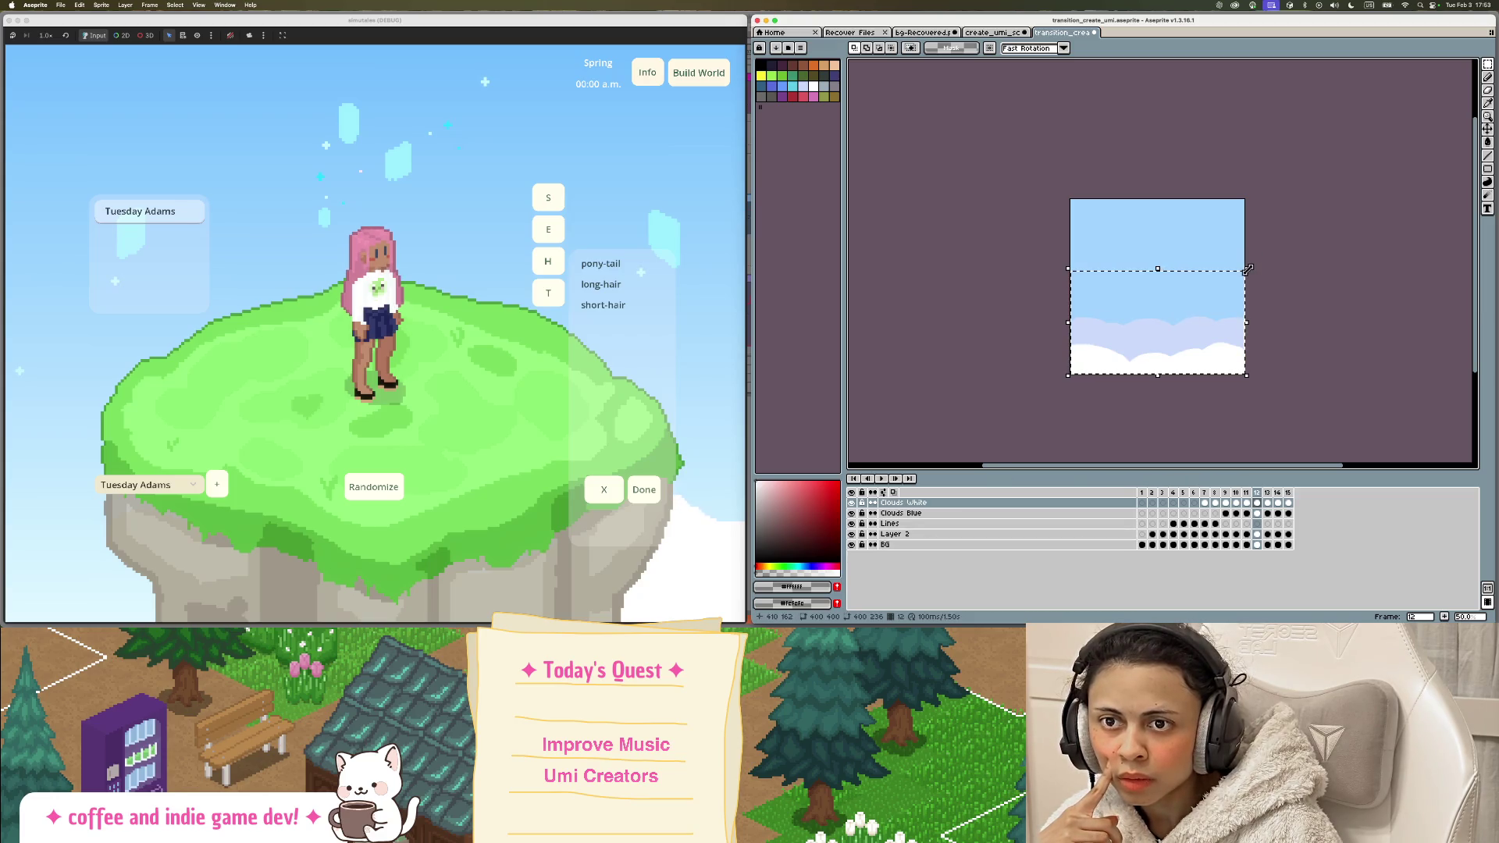
mouse_move(1247, 270)
left_mouse_down()
mouse_move(1271, 265)
mouse_move(1312, 211)
left_mouse_up()
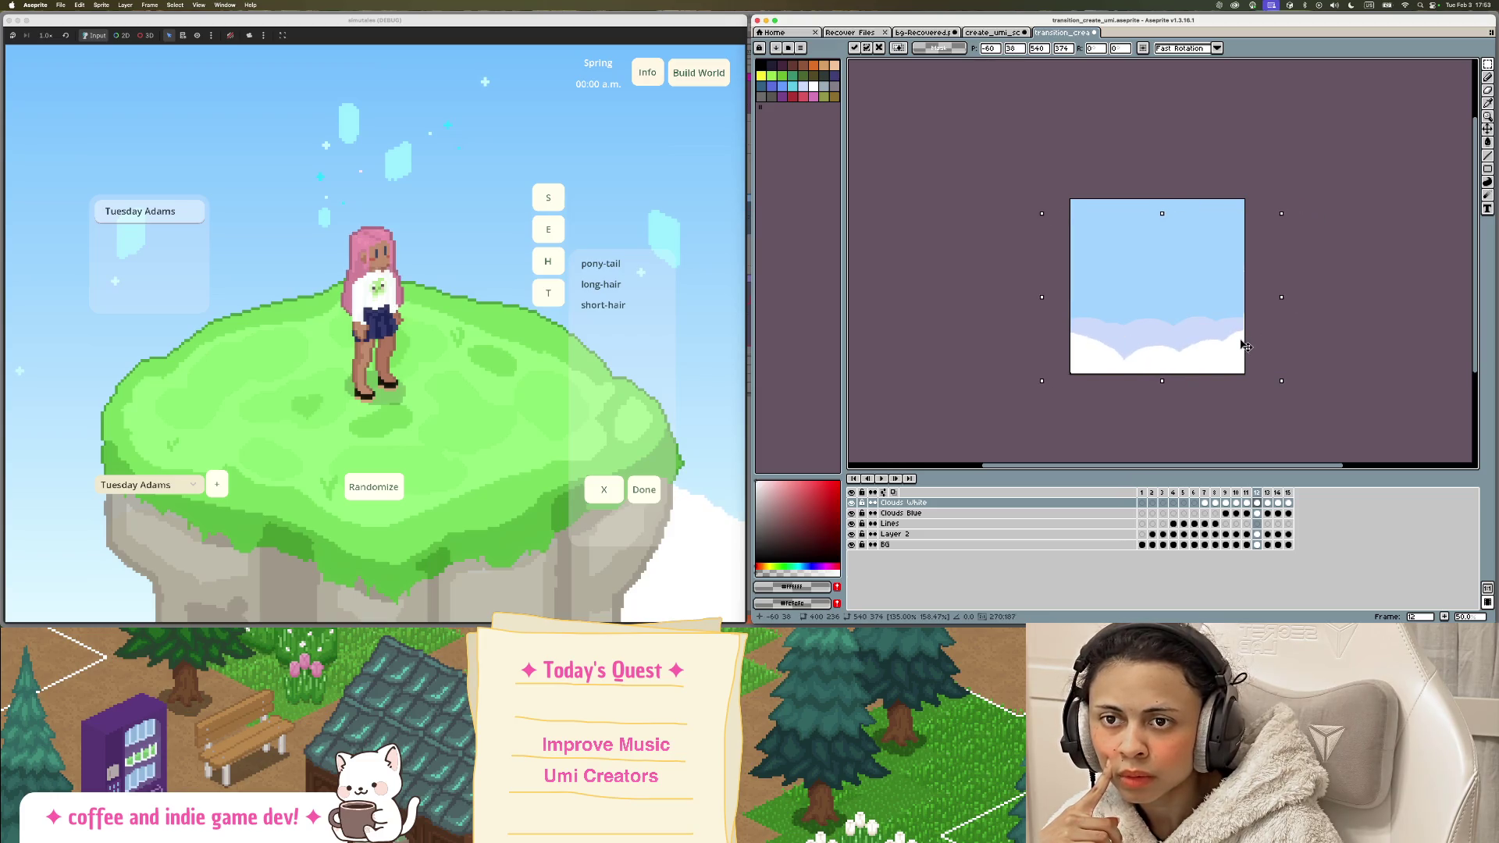
key("Return")
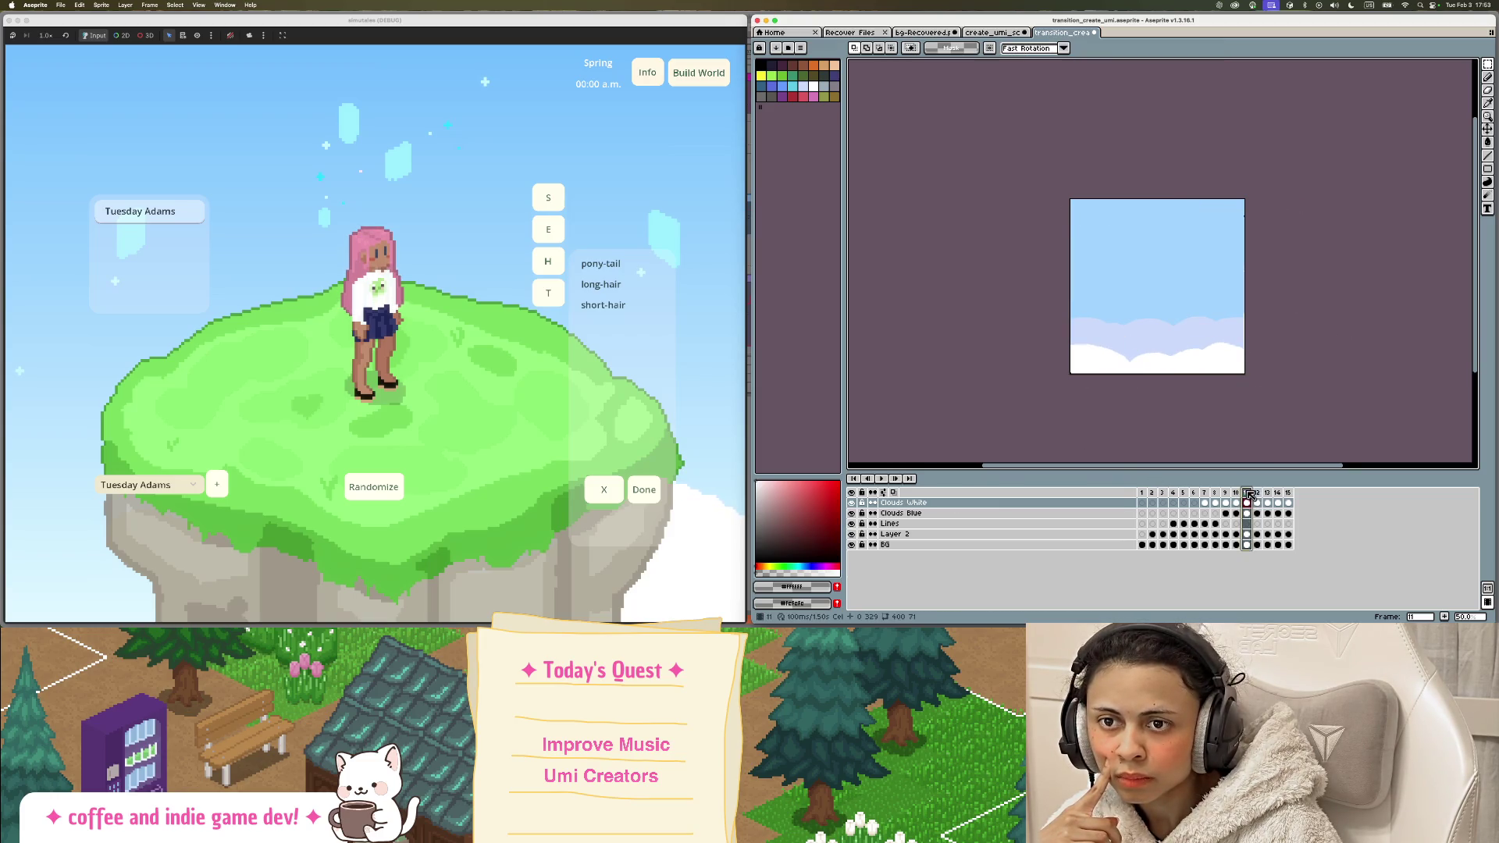
left_click(1259, 494)
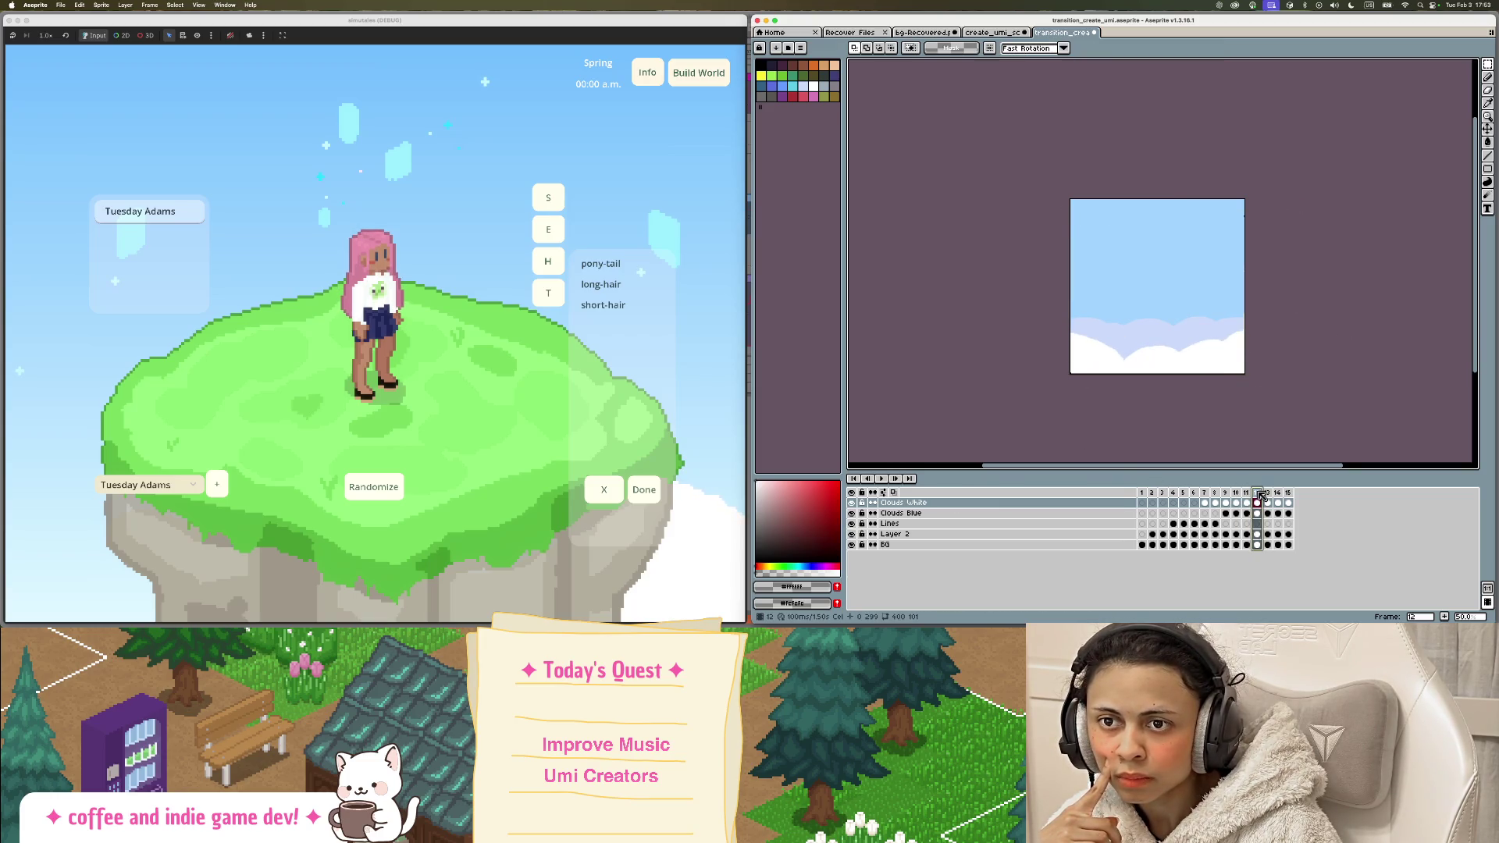
Step: Enlarge the Clouds Blue cel's lavender clouds to about 107.5% by 113%, then deselect
left_click(958, 516)
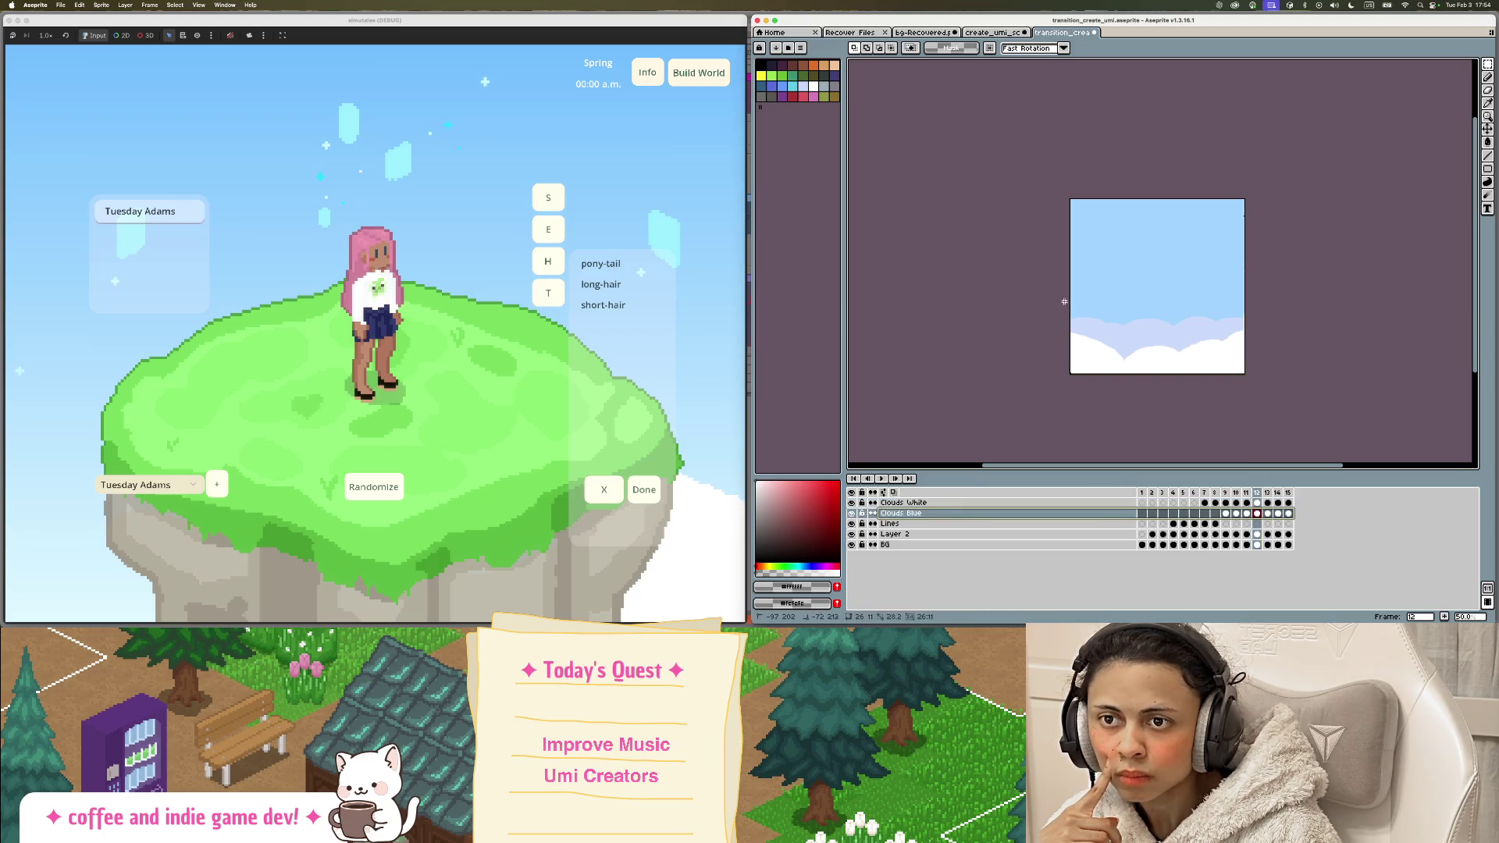
mouse_move(1245, 287)
left_mouse_down()
mouse_move(1263, 279)
mouse_move(1224, 333)
left_mouse_up()
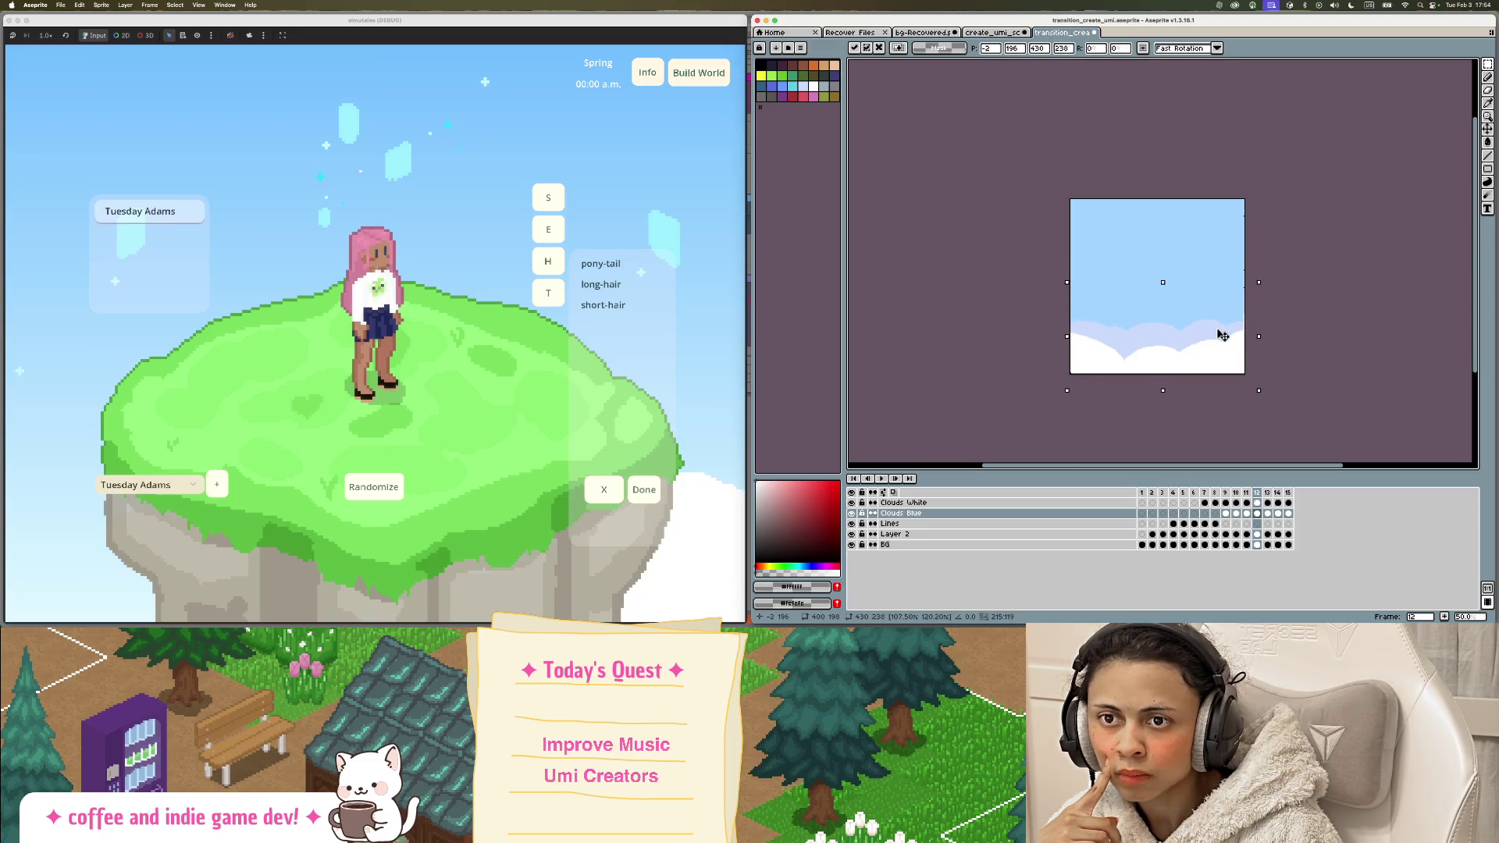
key("Return")
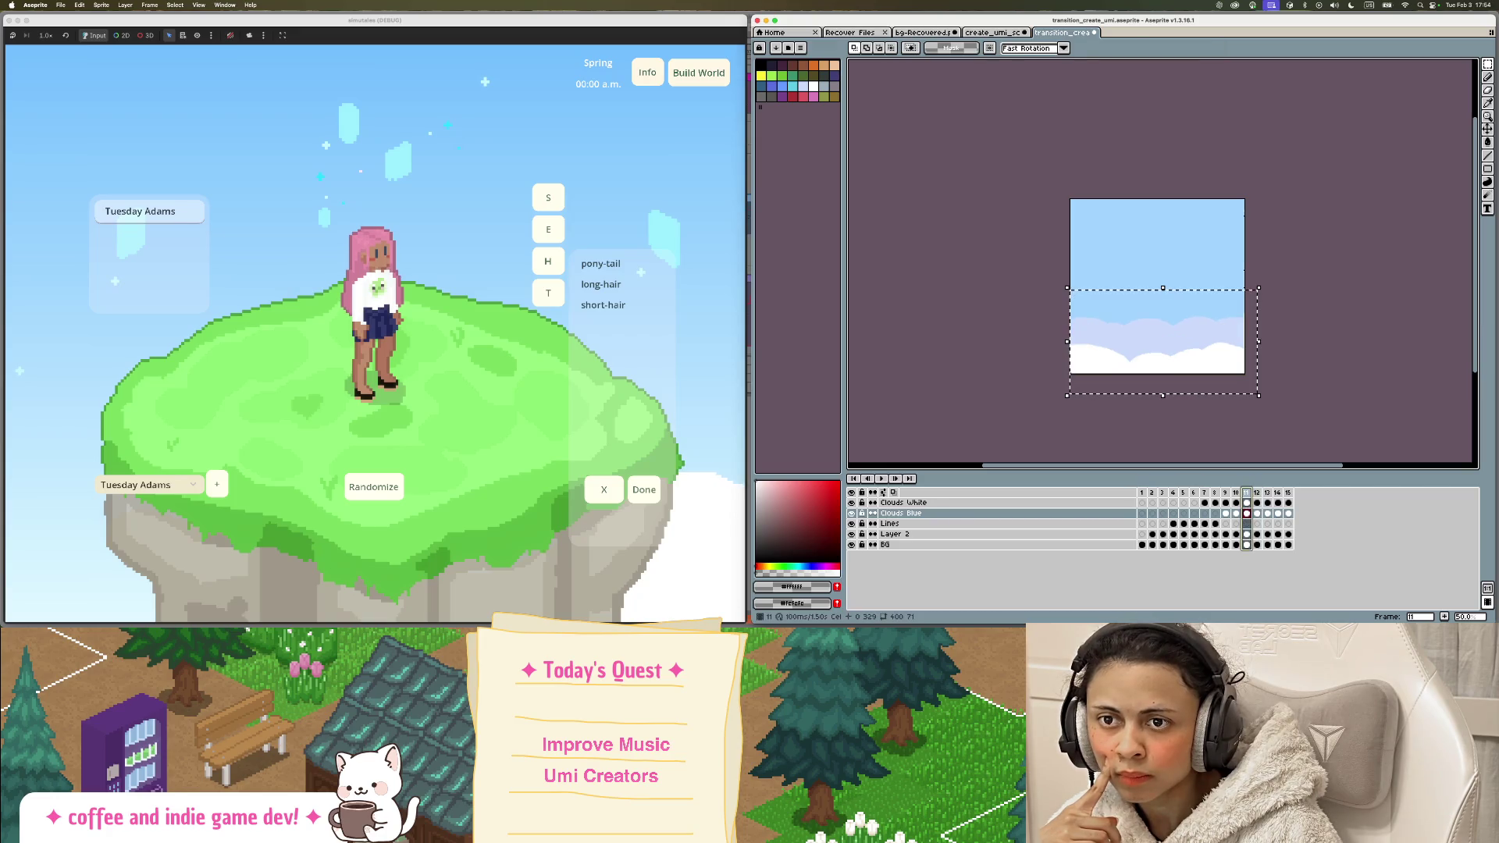
left_click(1257, 493)
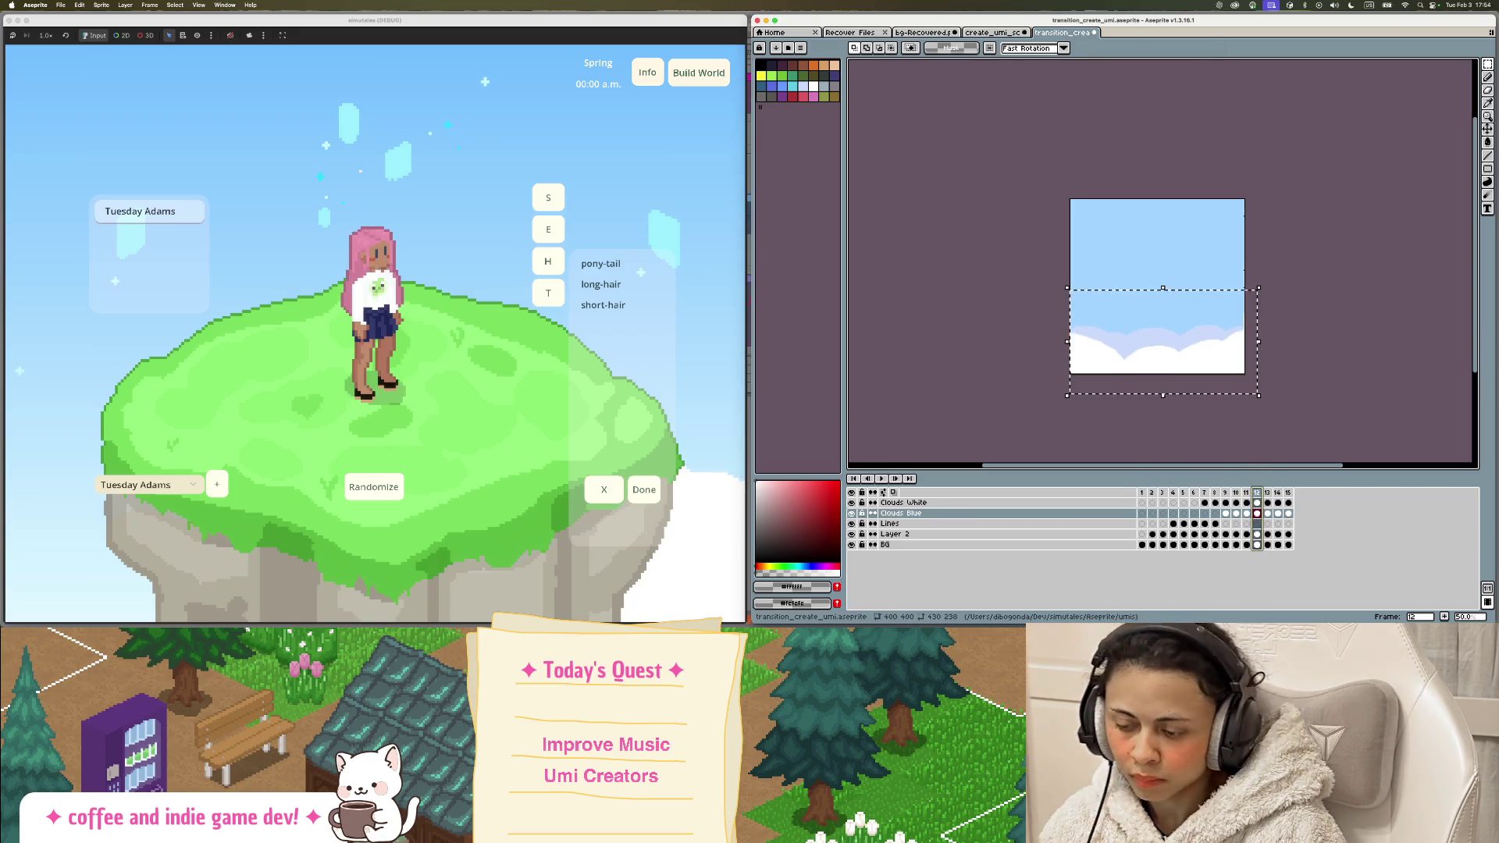
key("ctrl+d")
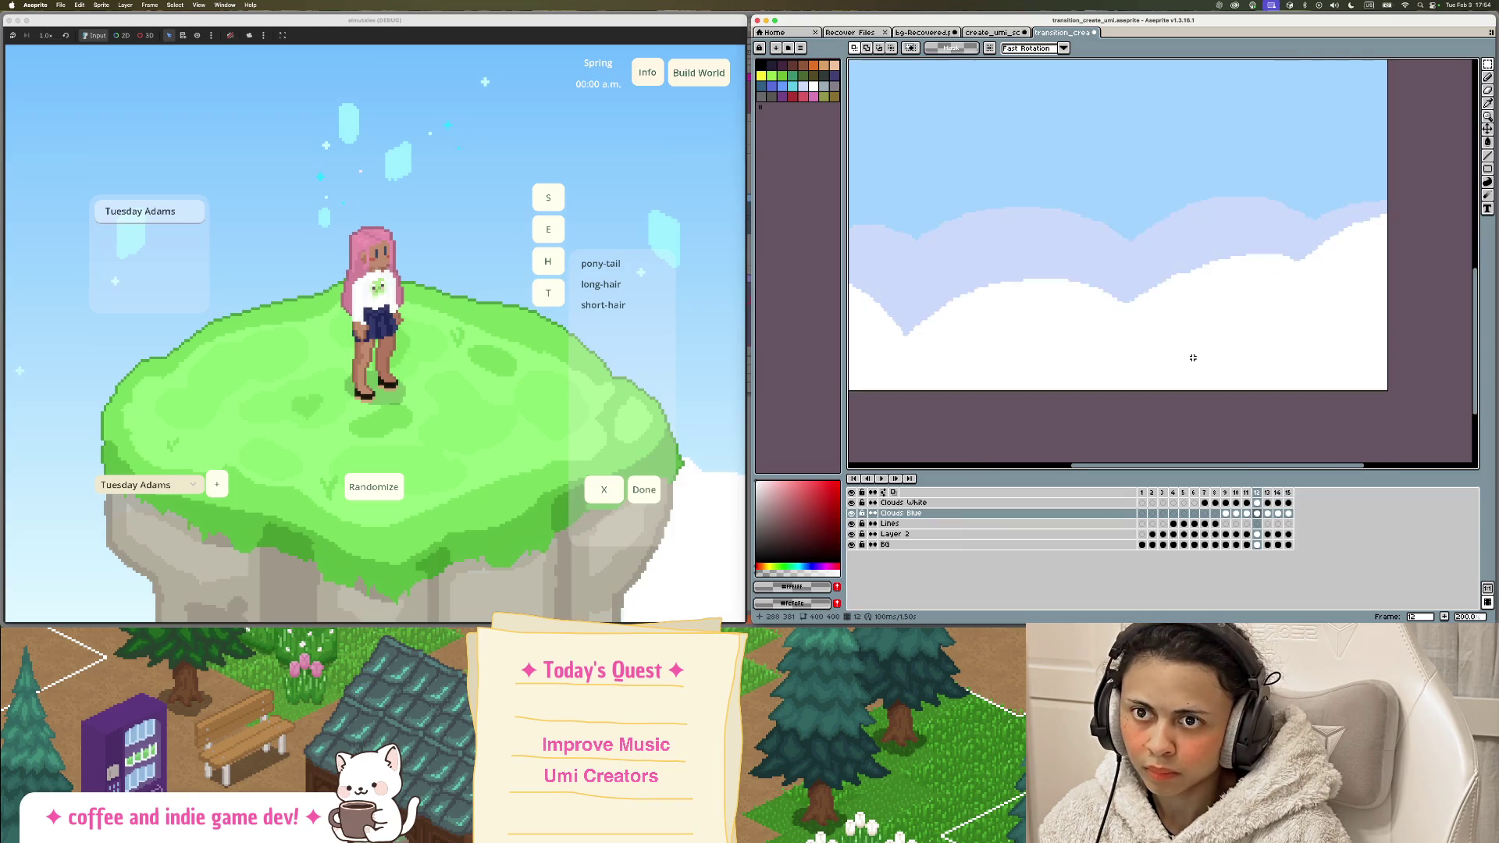
scroll(1187, 351, "up", 3)
Step: Sample a rock grey and the sky blue from the island scene, then return to the transition sprite
scroll(1187, 362, "down", 1)
left_click(992, 32)
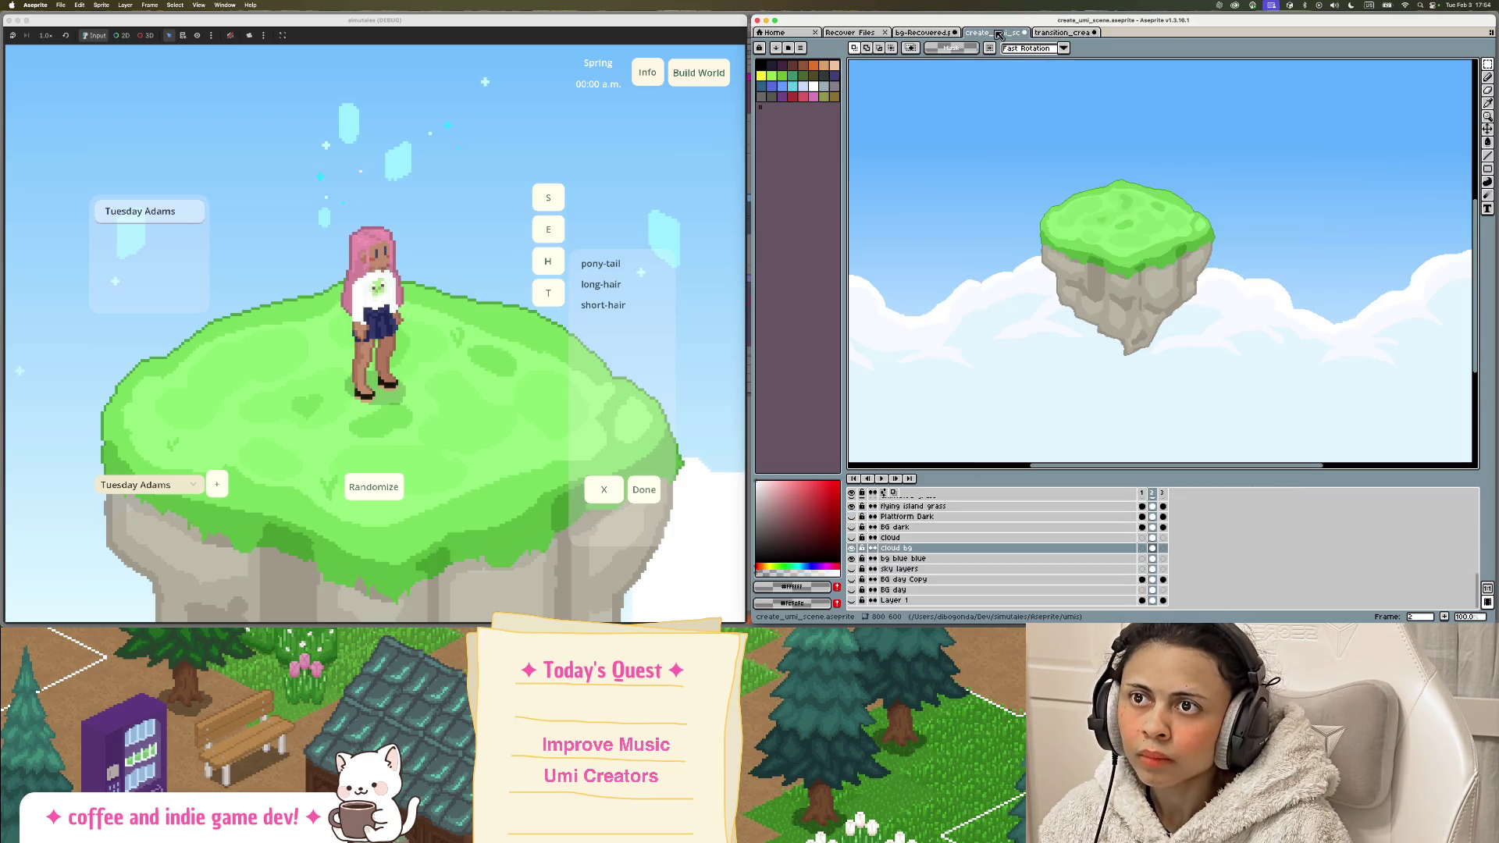
scroll(1138, 294, "up", 2)
left_click(1148, 277, "alt")
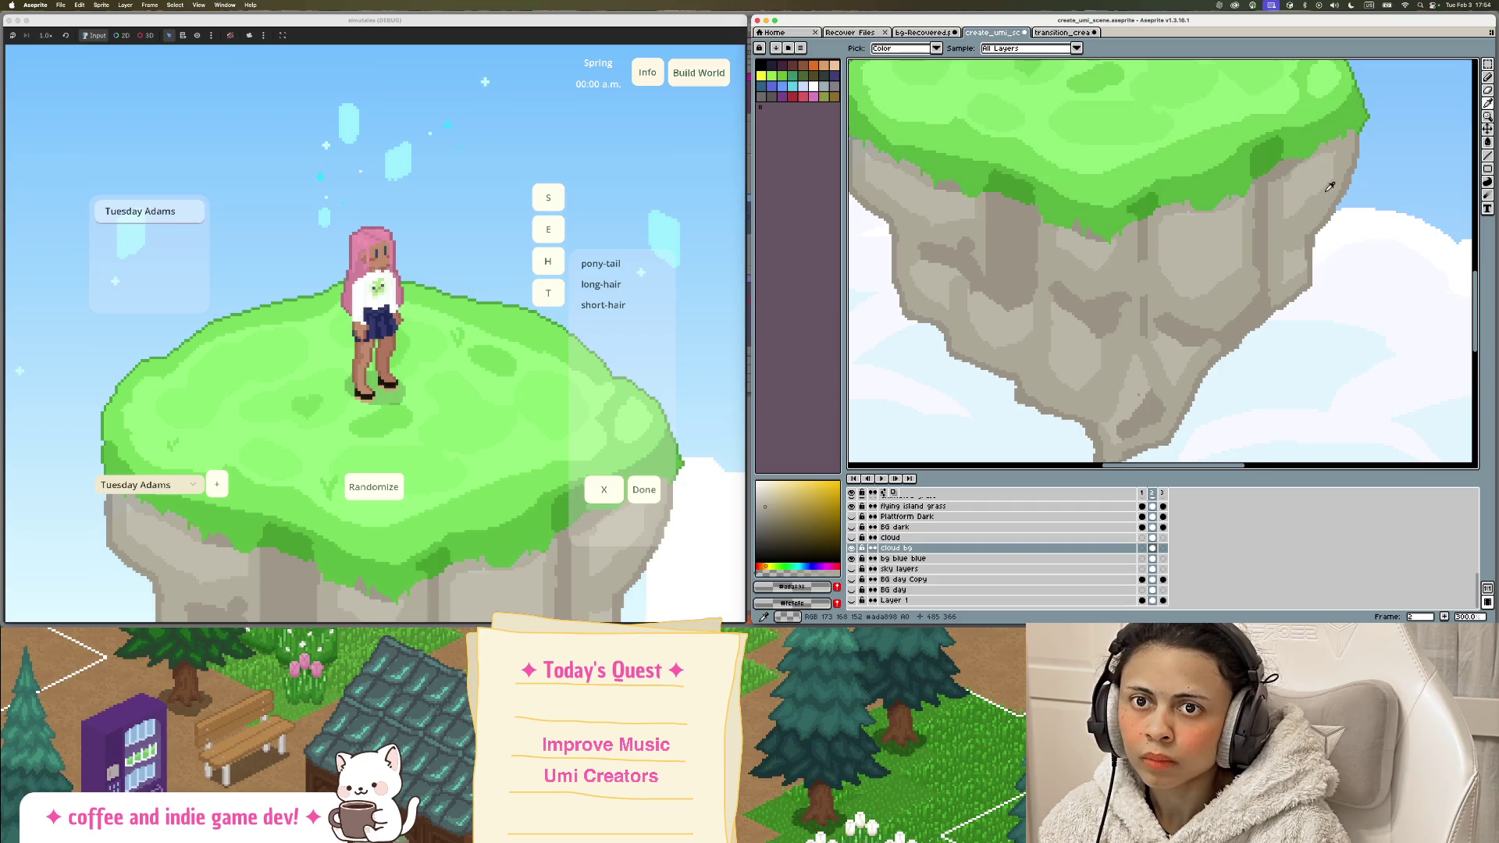
scroll(1329, 187, "down", 3)
scroll(1338, 180, "up", 2)
left_click(1348, 174)
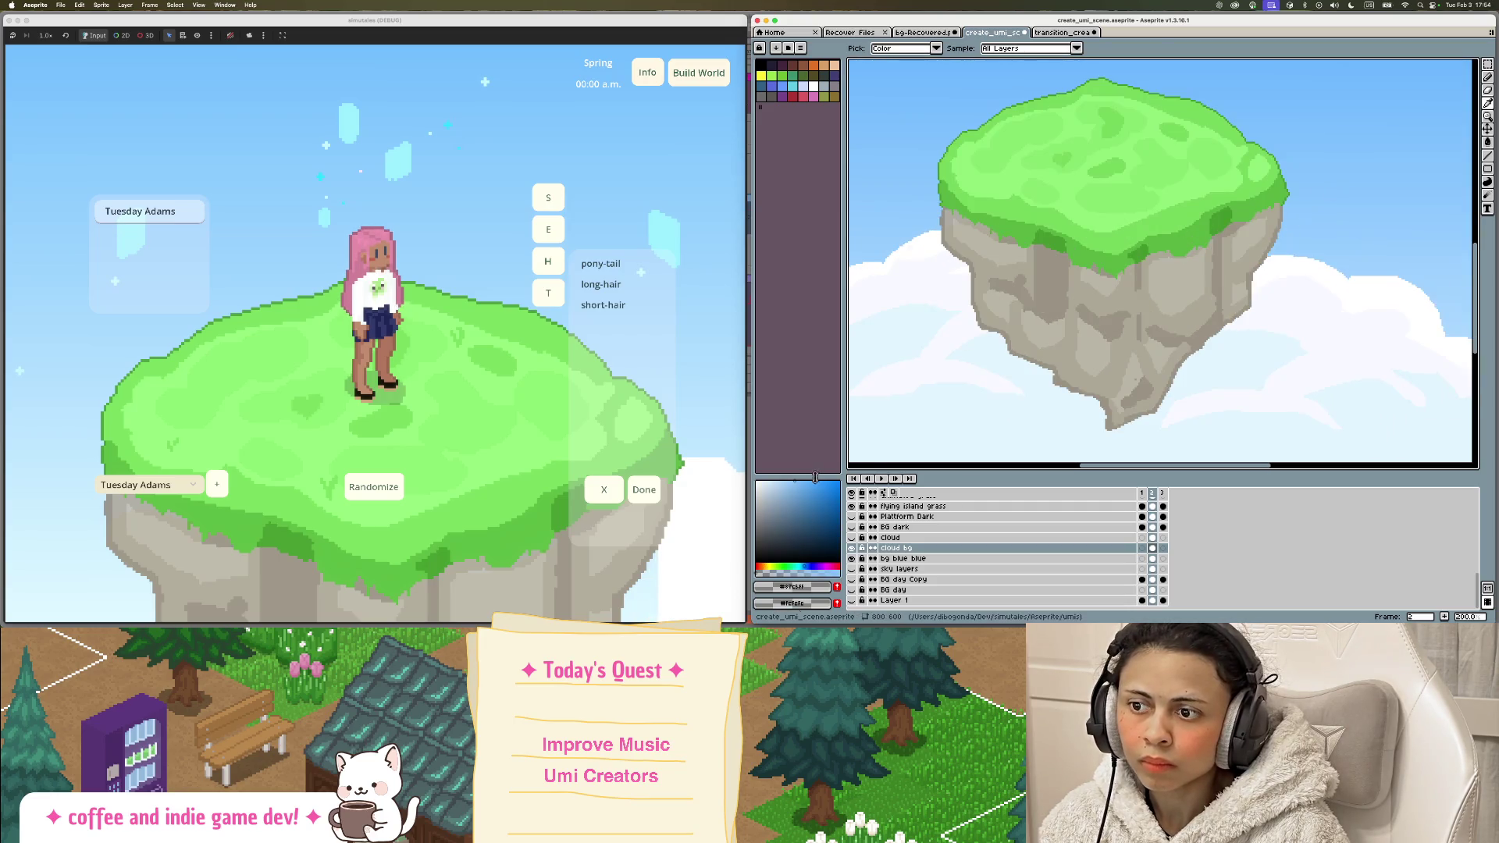
left_click(1062, 32)
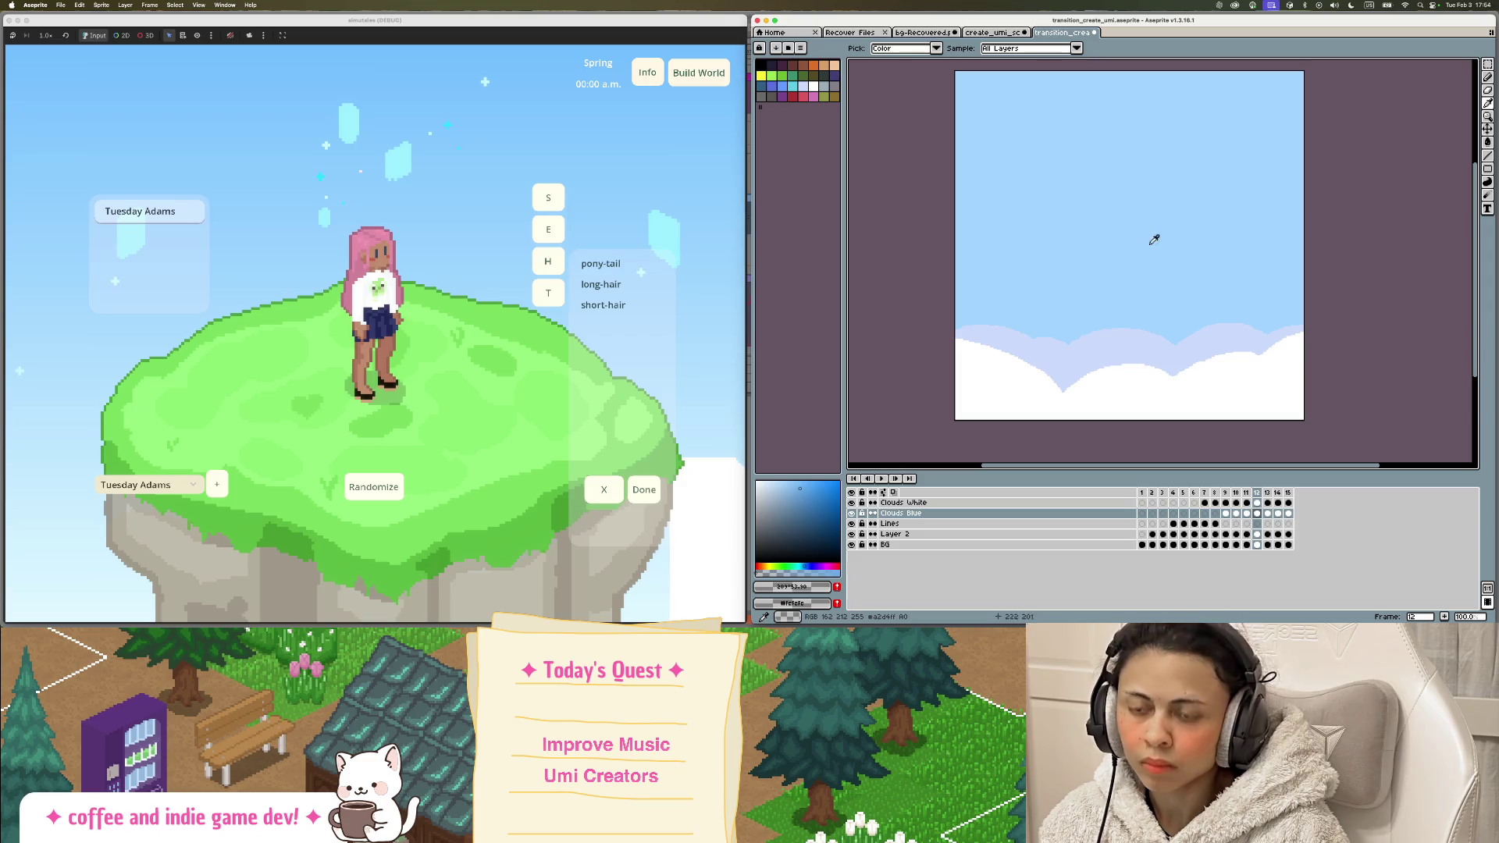
Step: Add a new layer above Clouds White and rename it Island
key("b")
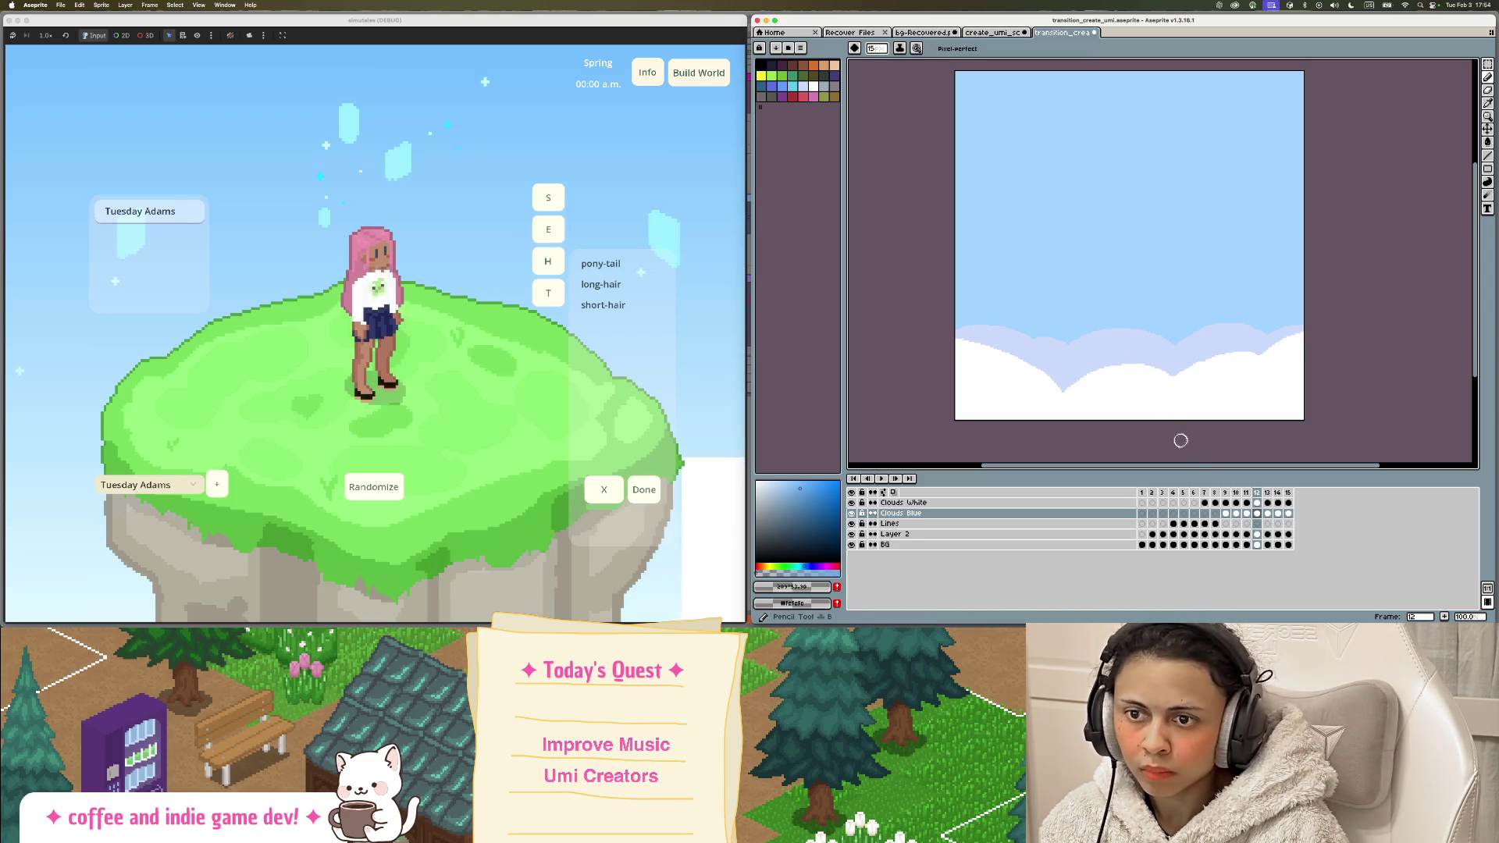
left_click(1021, 506)
right_click(1022, 505)
left_click(1038, 520)
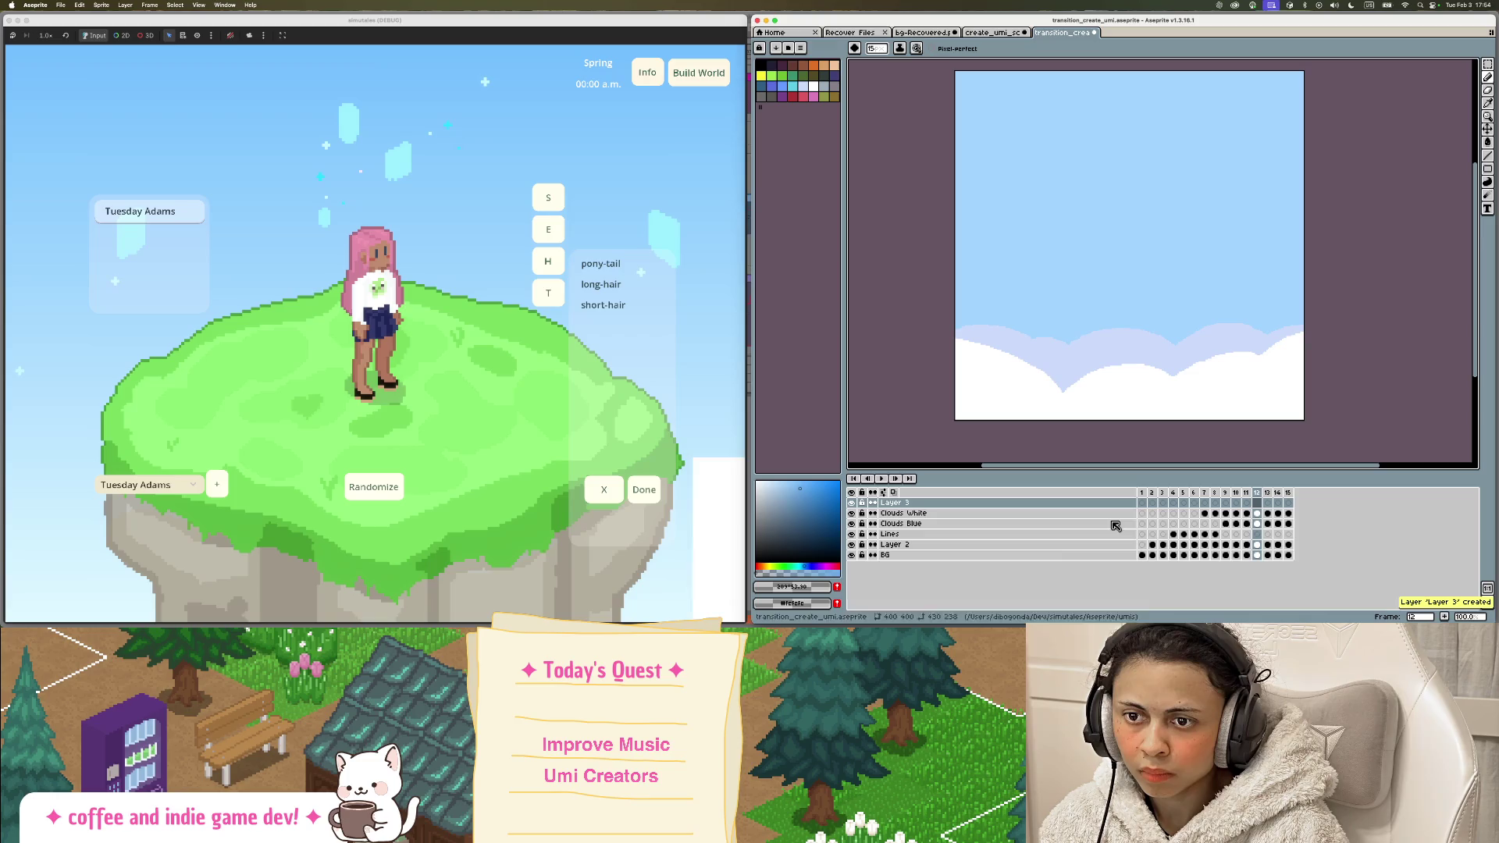
double_click(994, 509)
type("Island")
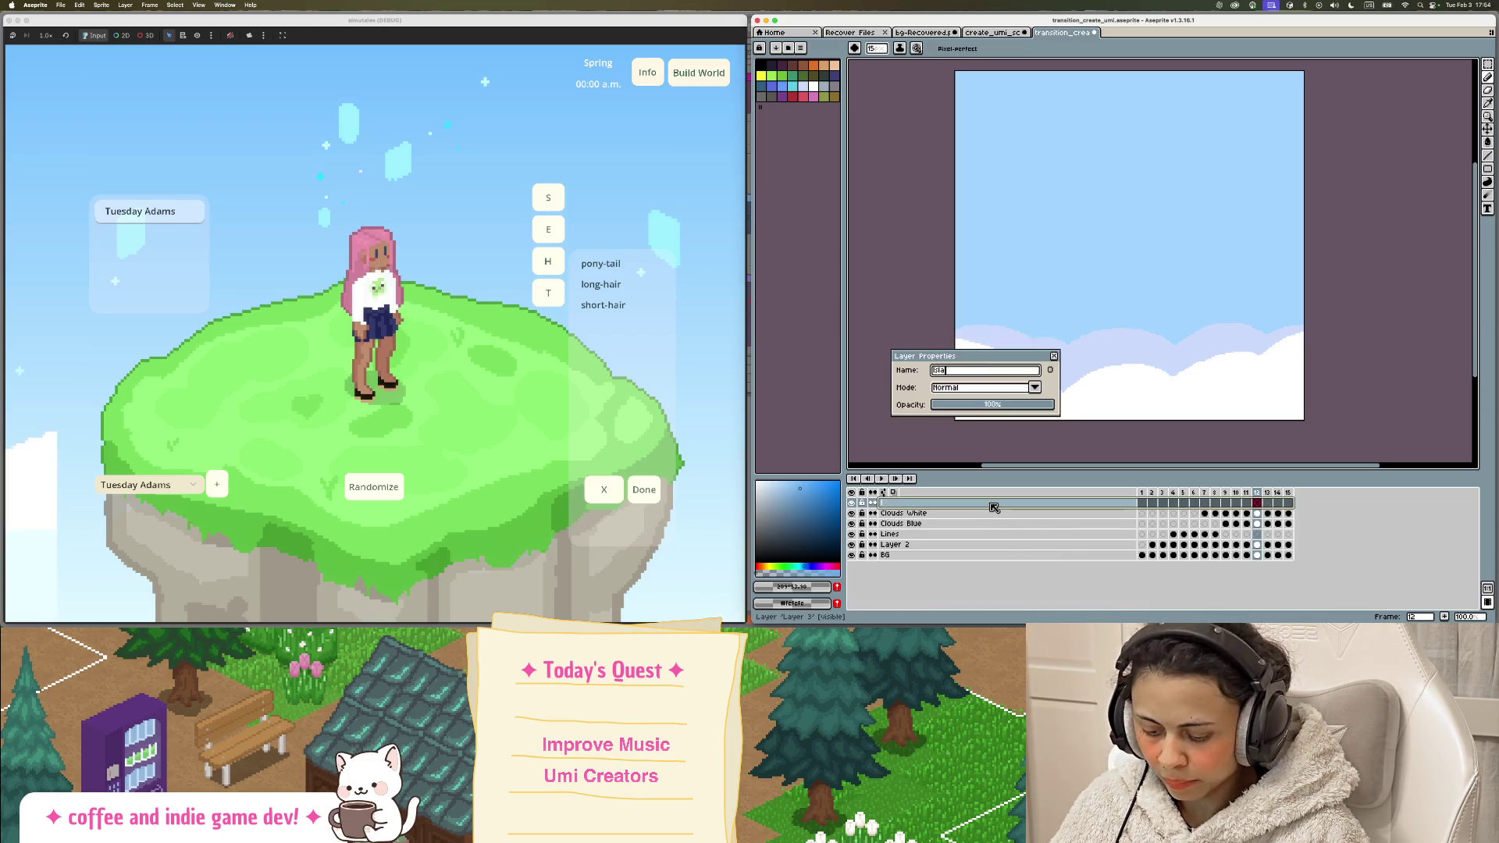
key("Return")
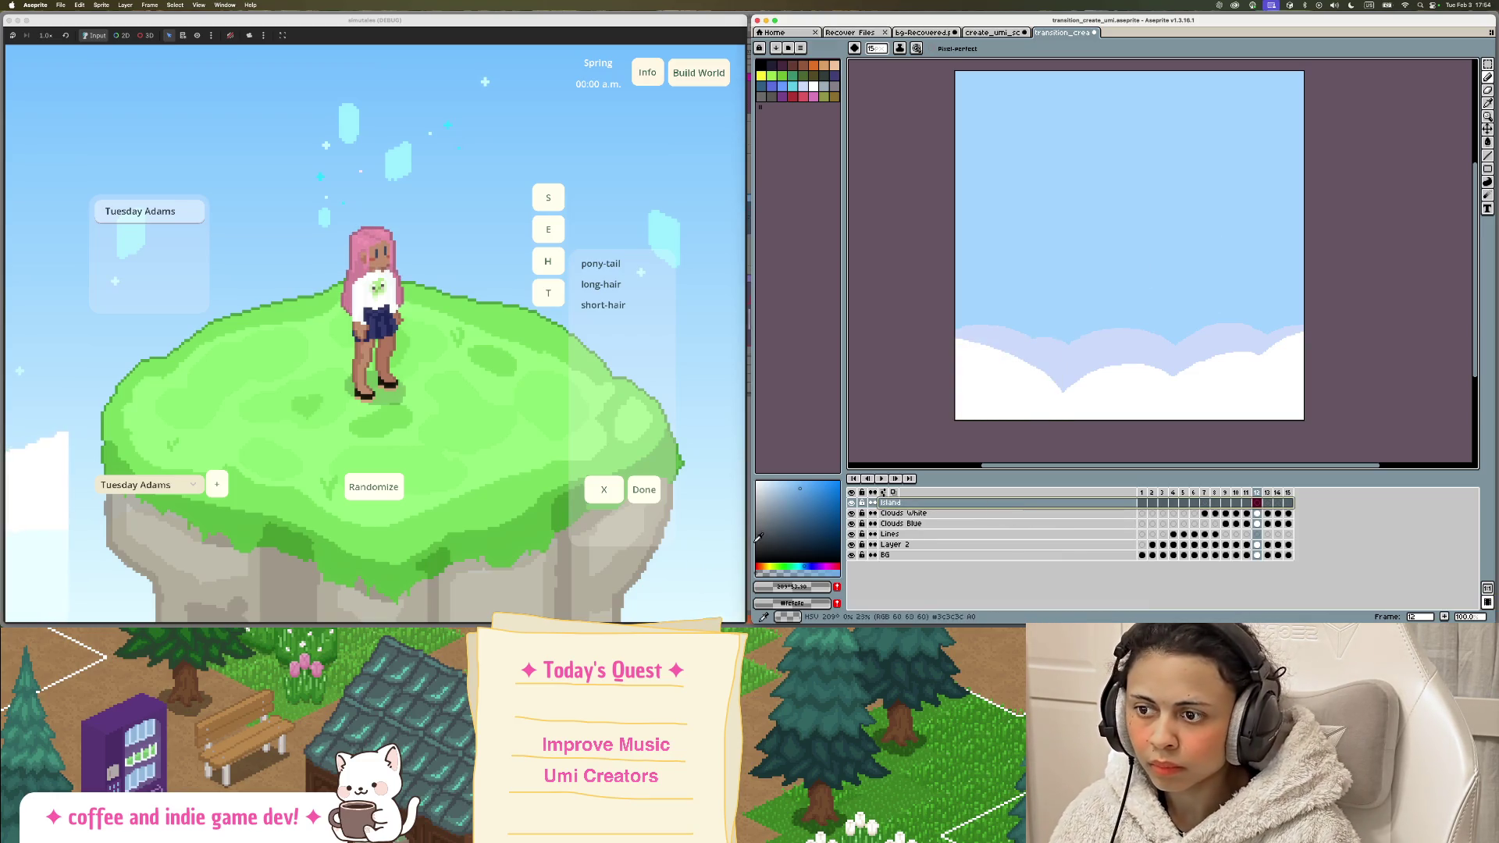
Step: Paint a small blue blob, select the area around it, and add frame 13 with Alt+N
scroll(1013, 344, "up", 2)
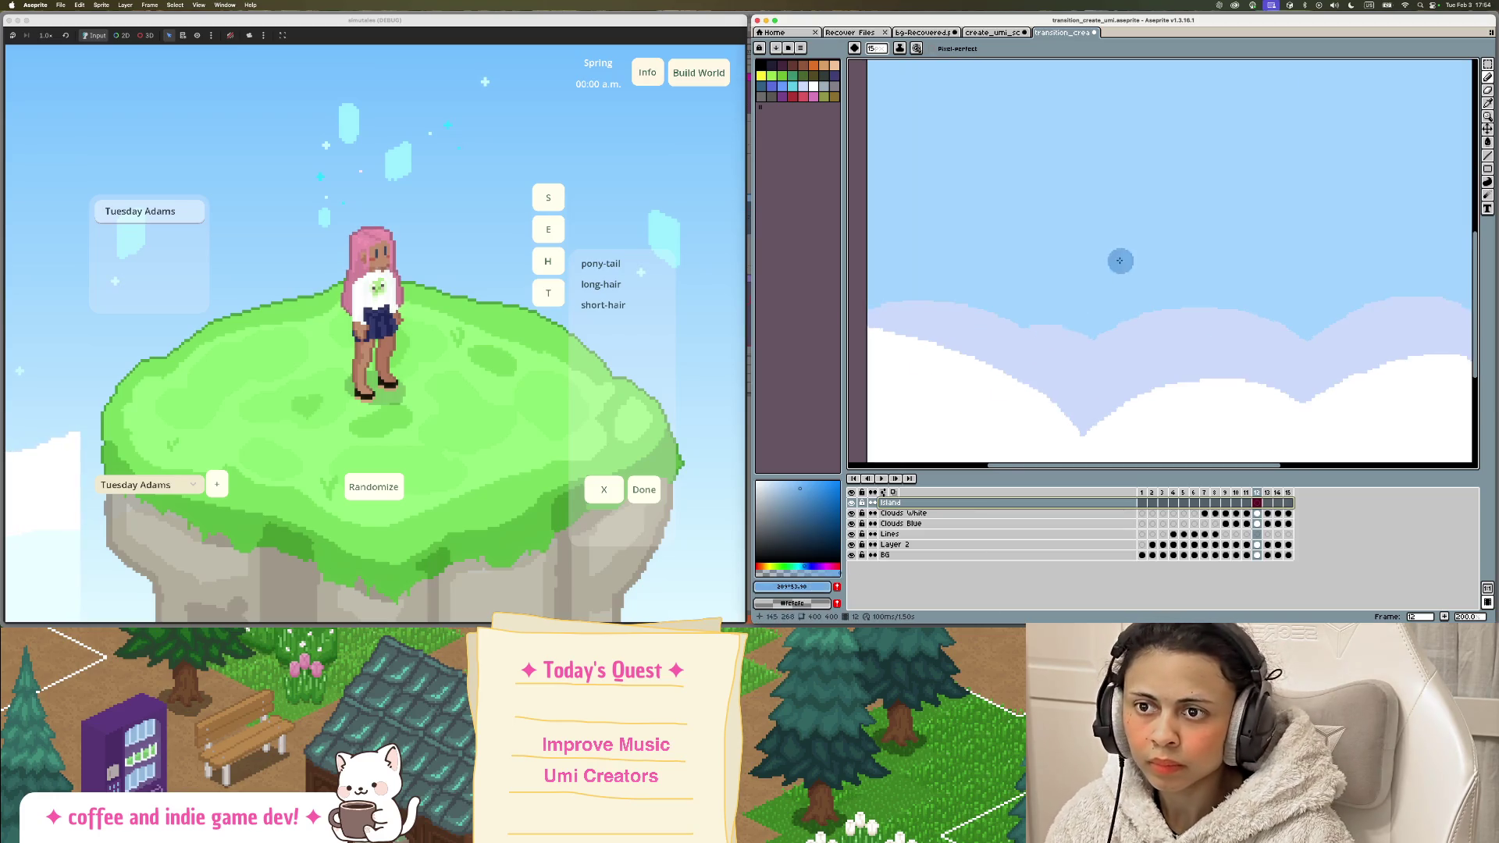
scroll(1071, 327, "down", 2)
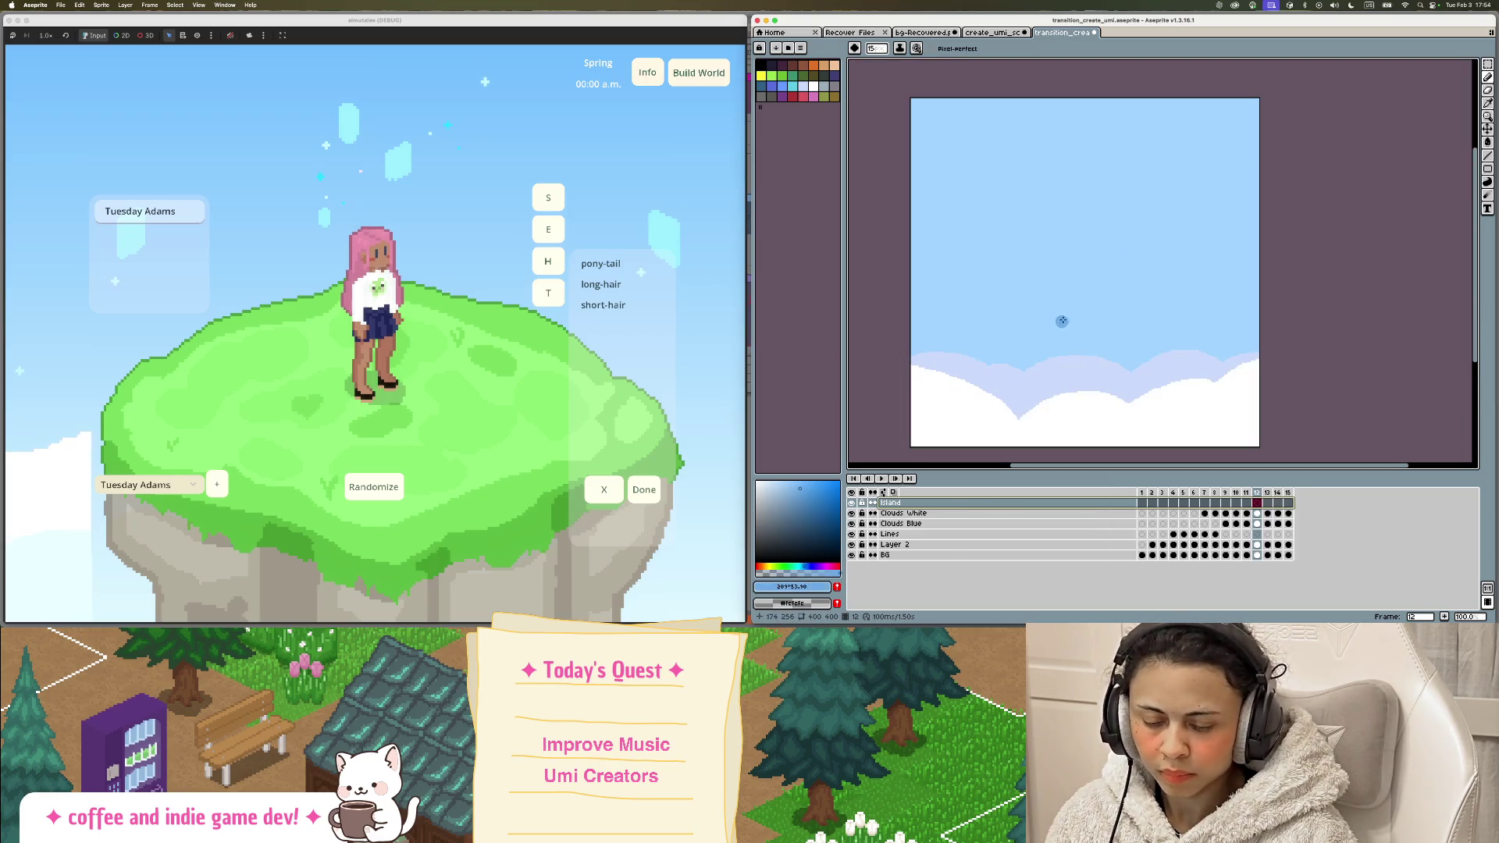
left_click_drag(1070, 317, 1079, 316)
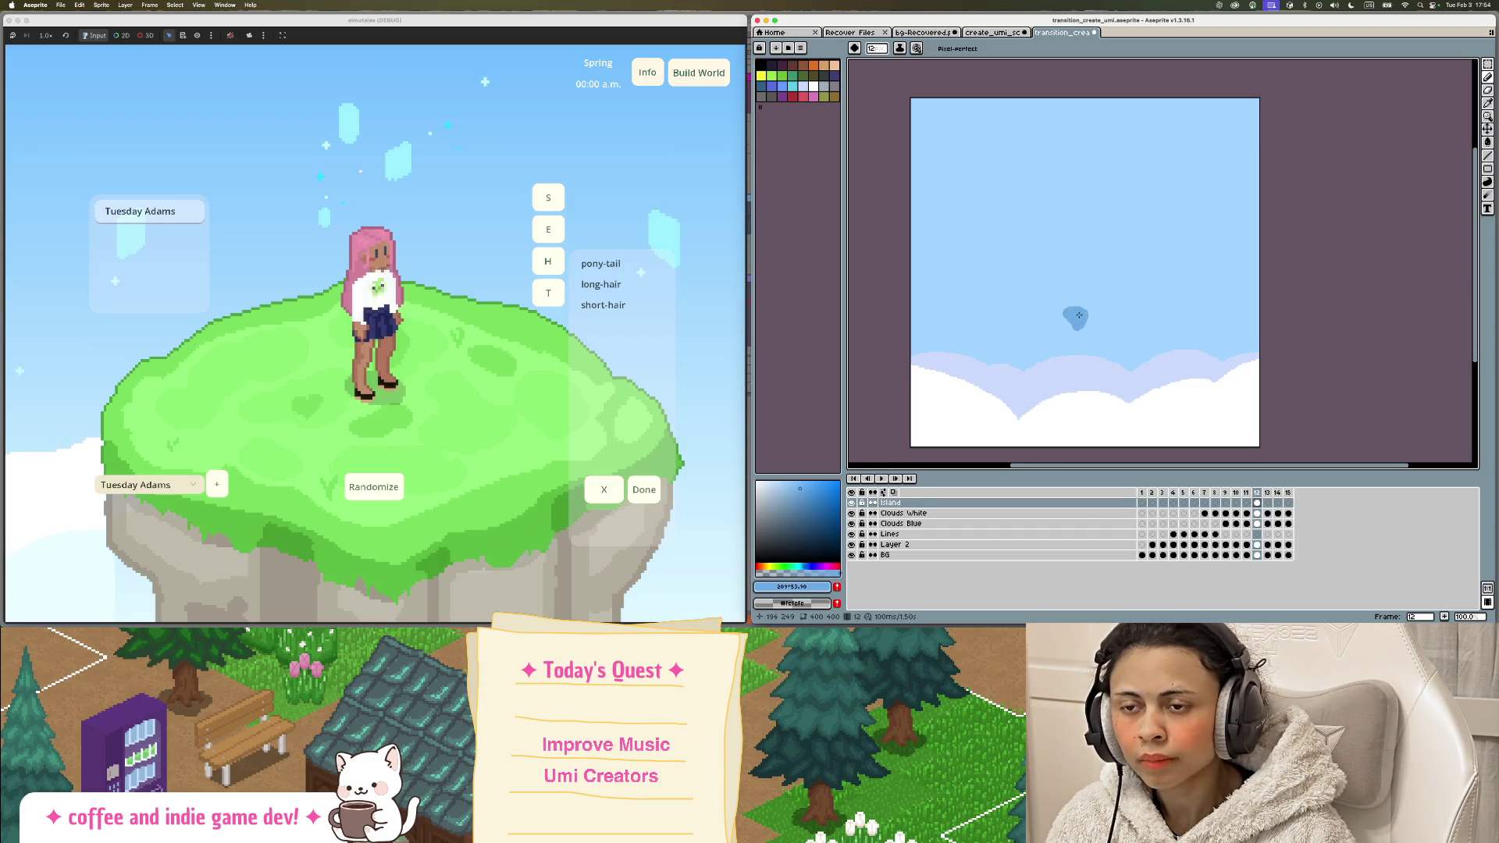
scroll(1079, 315, "down", 1)
scroll(1079, 316, "up", 1)
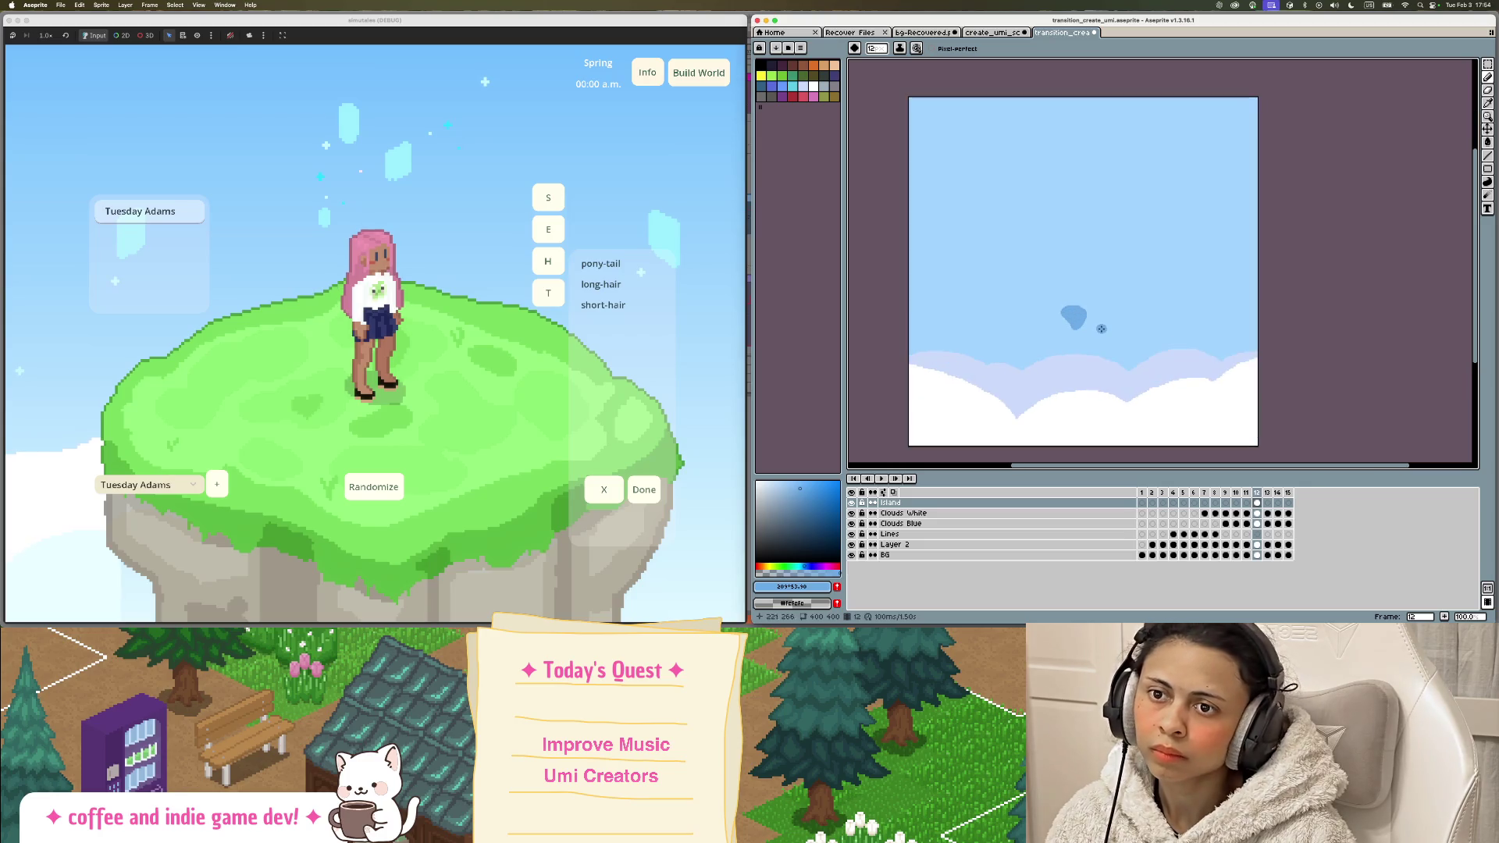
left_click(1488, 65)
left_click_drag(1047, 277, 1136, 362)
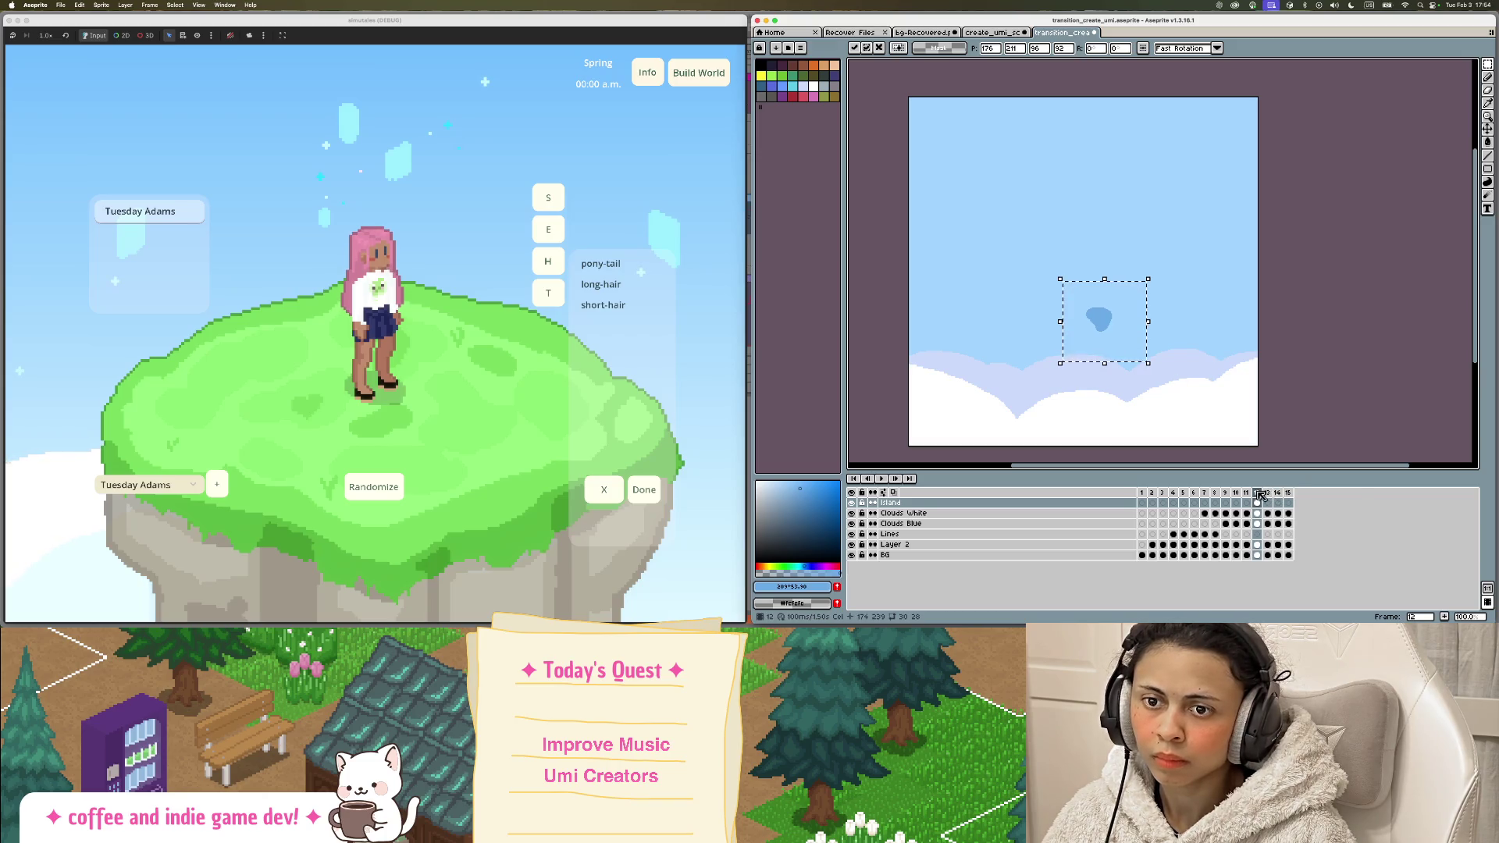
key("alt+n")
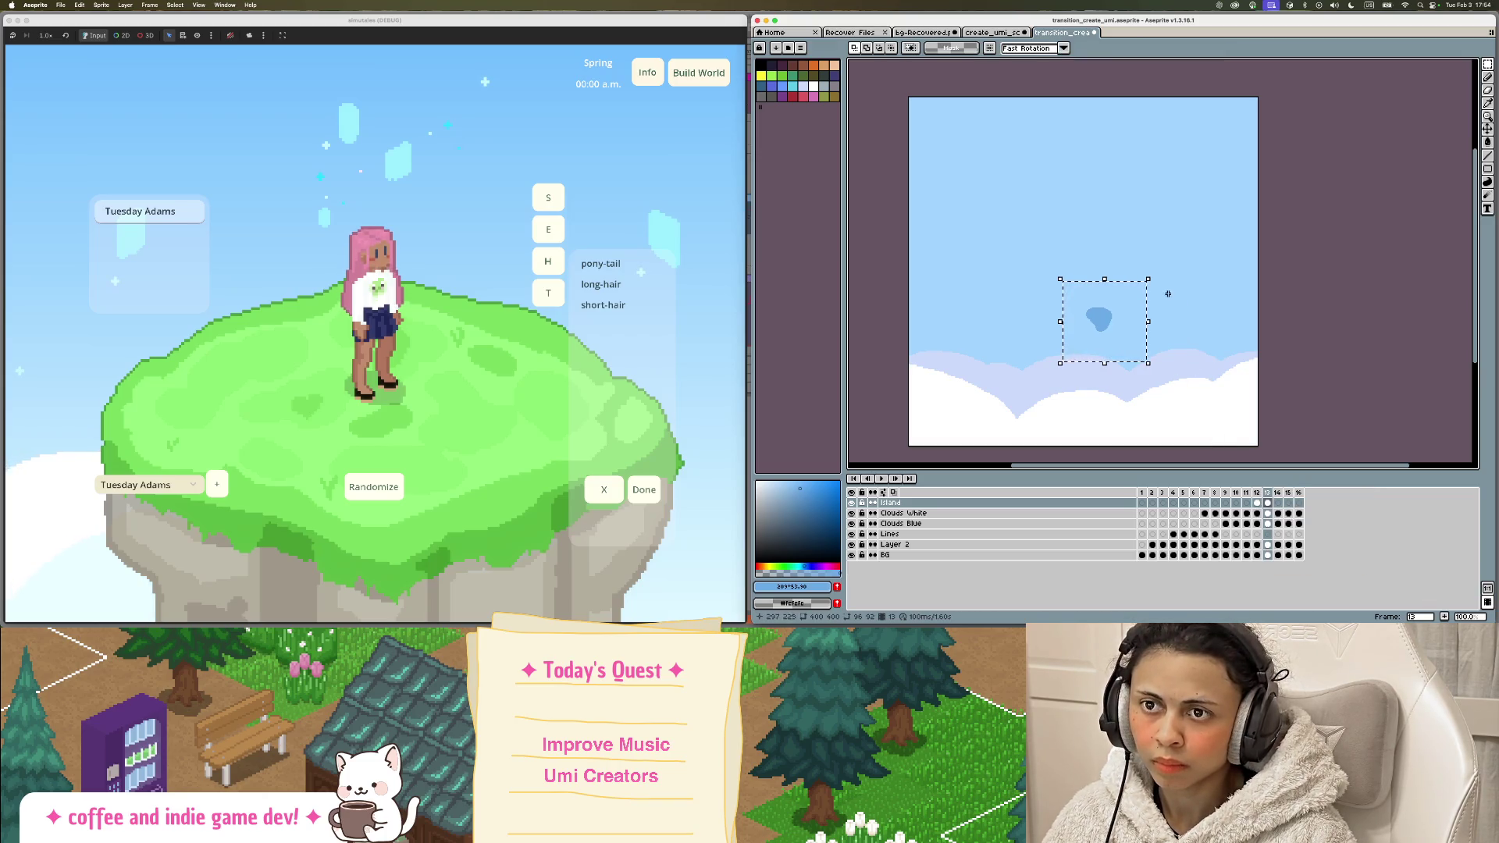
Step: Fill the island outline solid blue, then sample white from the clouds
left_click(1106, 267)
key("b")
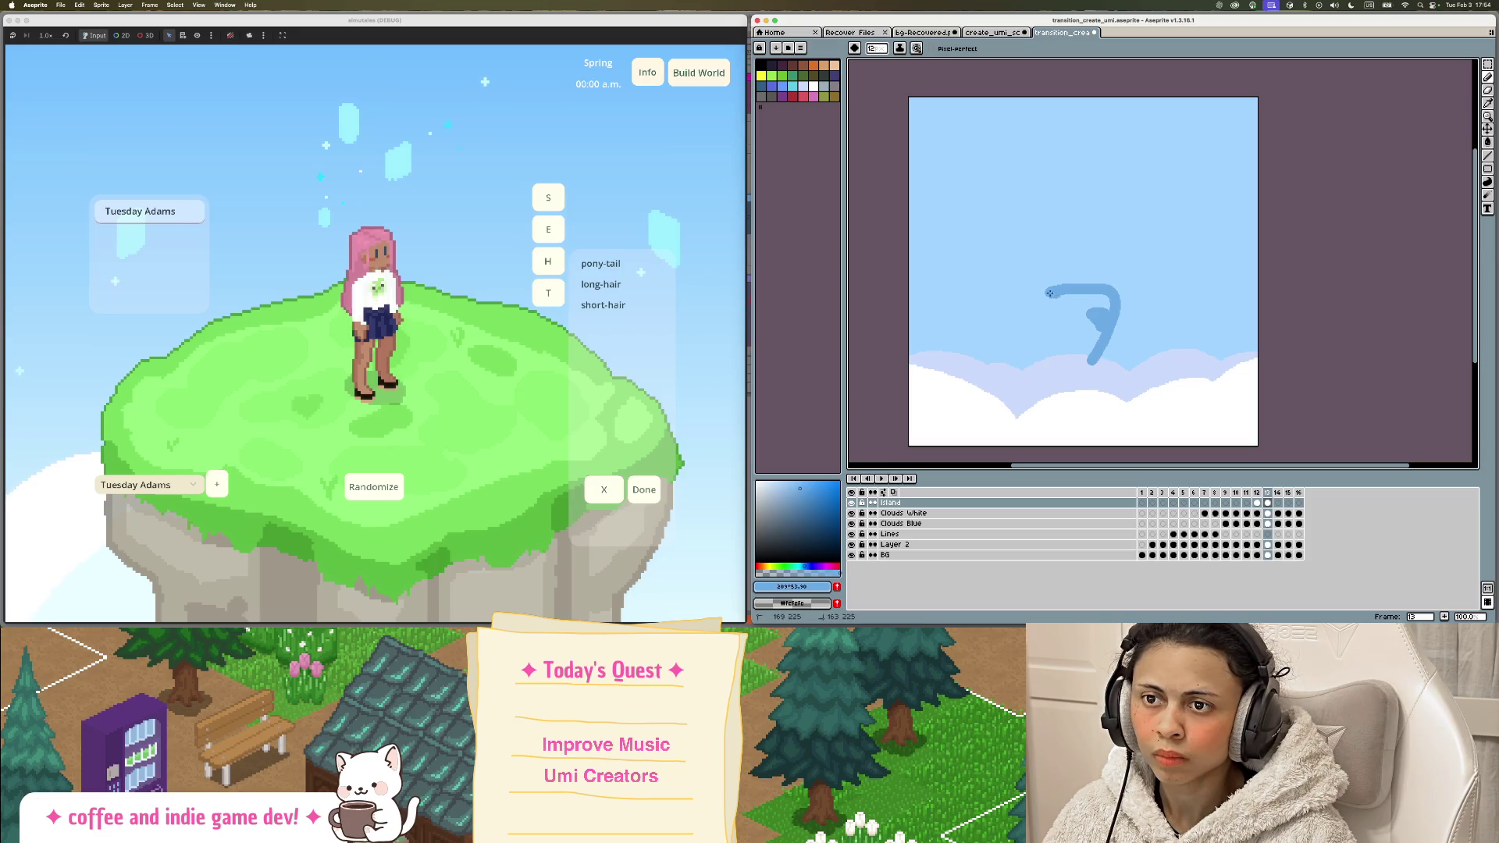
key("g")
left_click(1083, 337)
key("b")
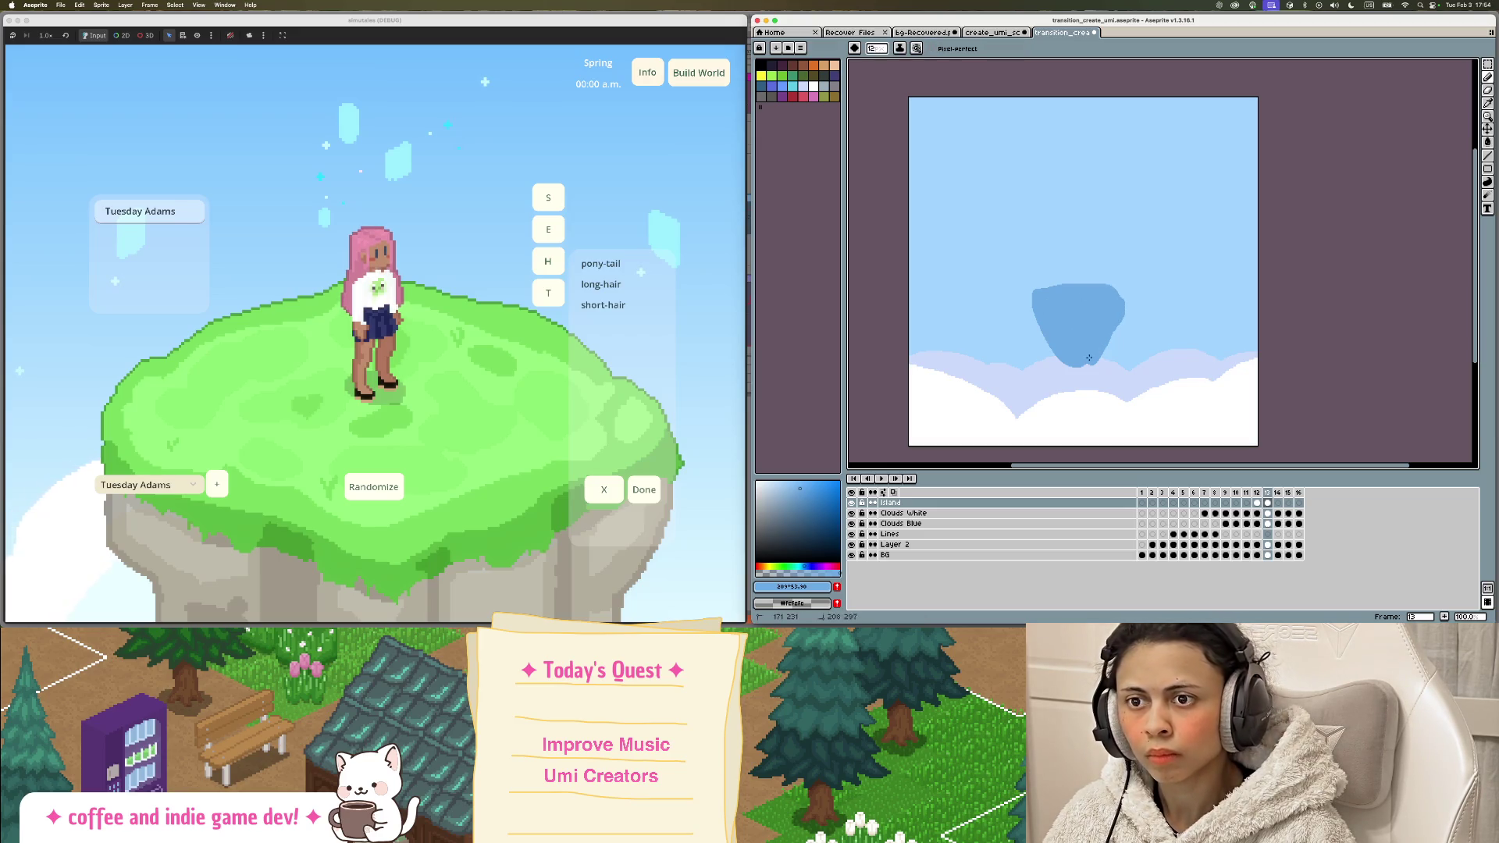
left_click_drag(1118, 326, 1111, 331)
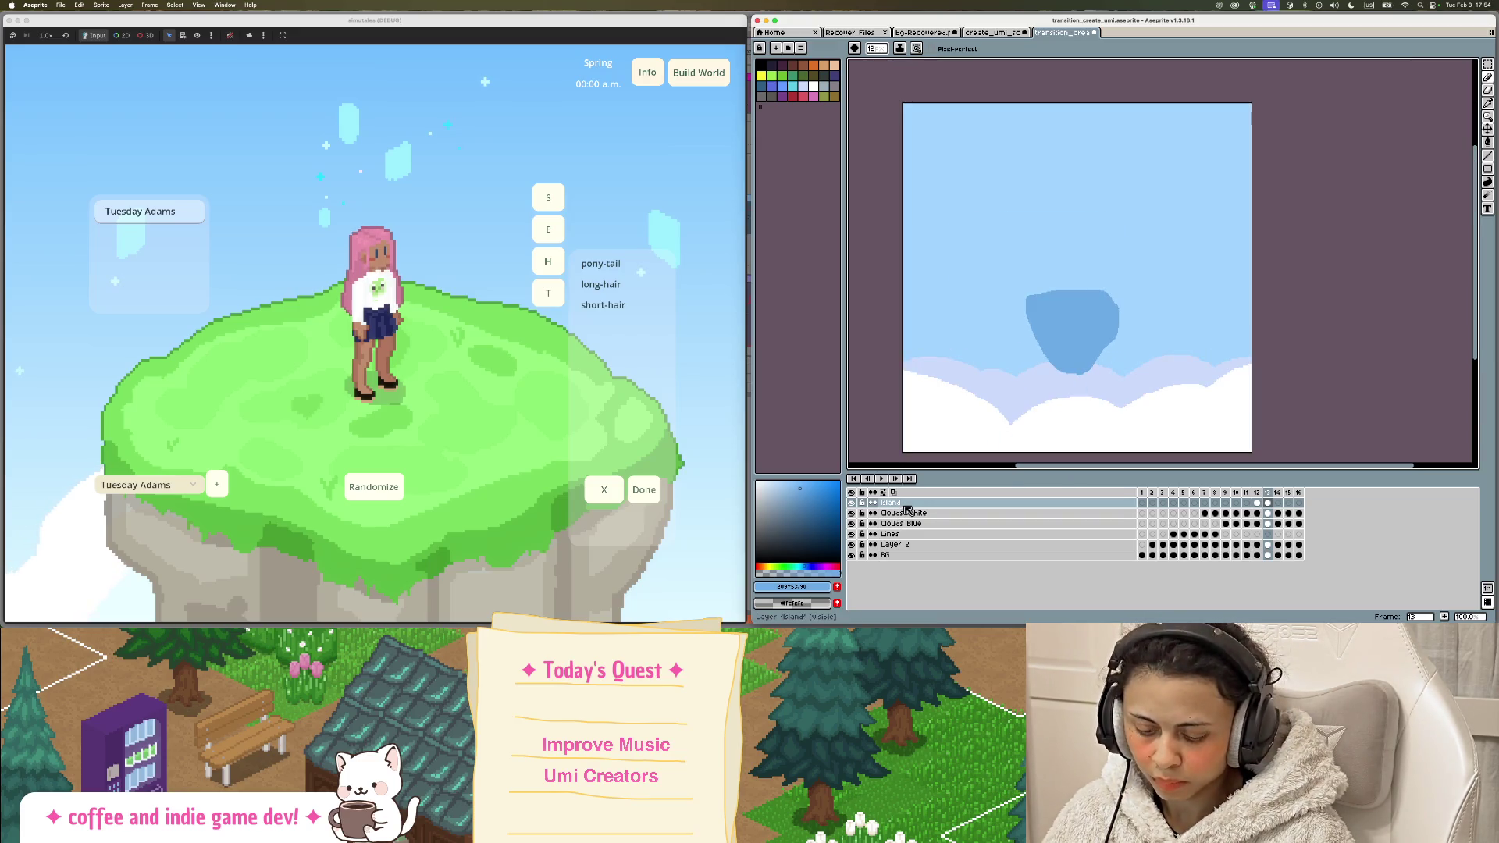
key("i")
left_click(1053, 430)
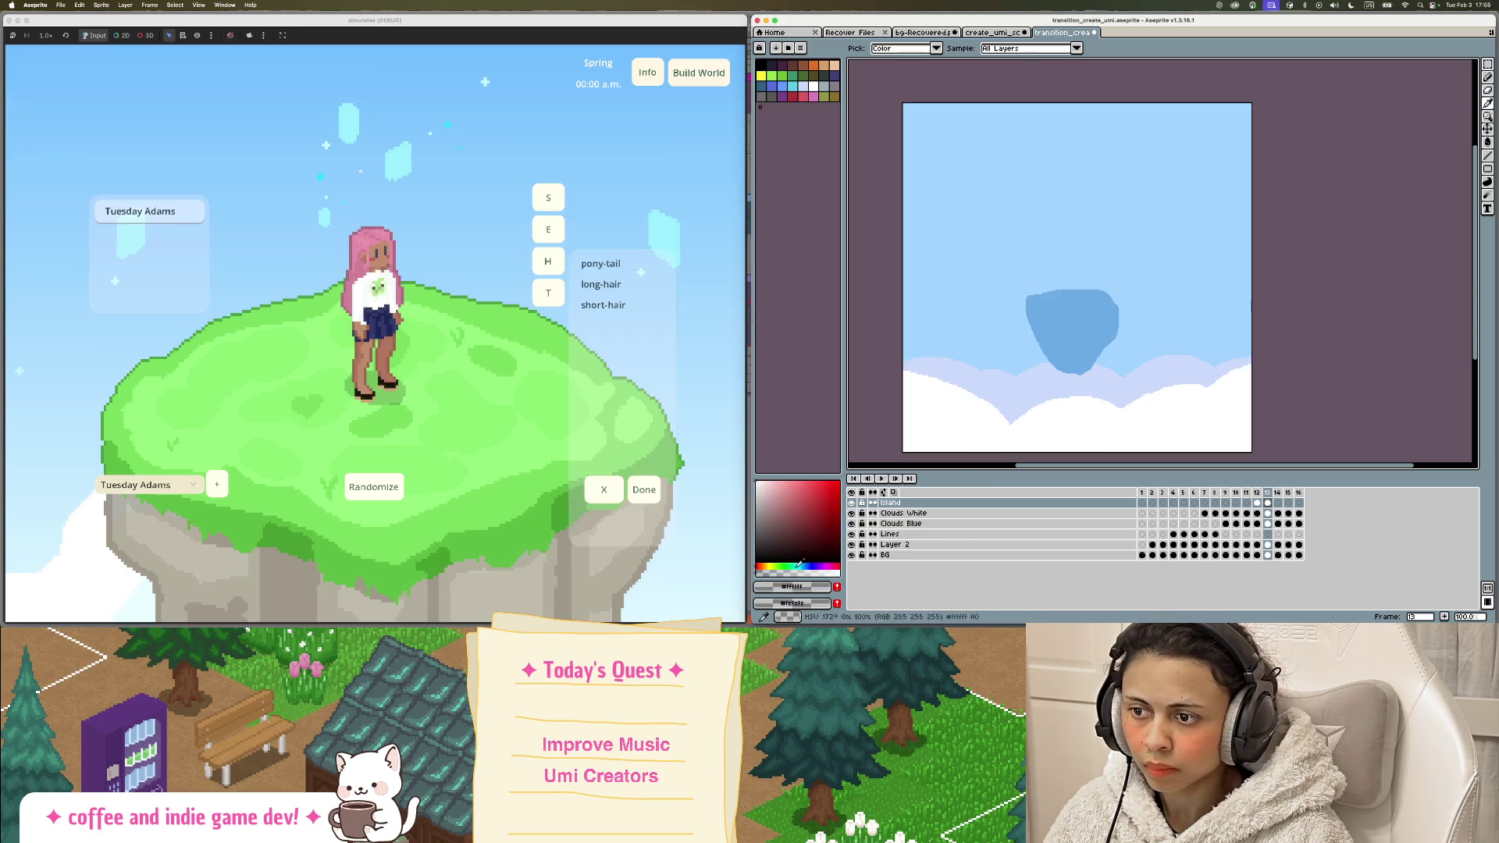
Step: Clear this frame's Clouds White and Clouds Blue cels, then select Clouds White
key("g")
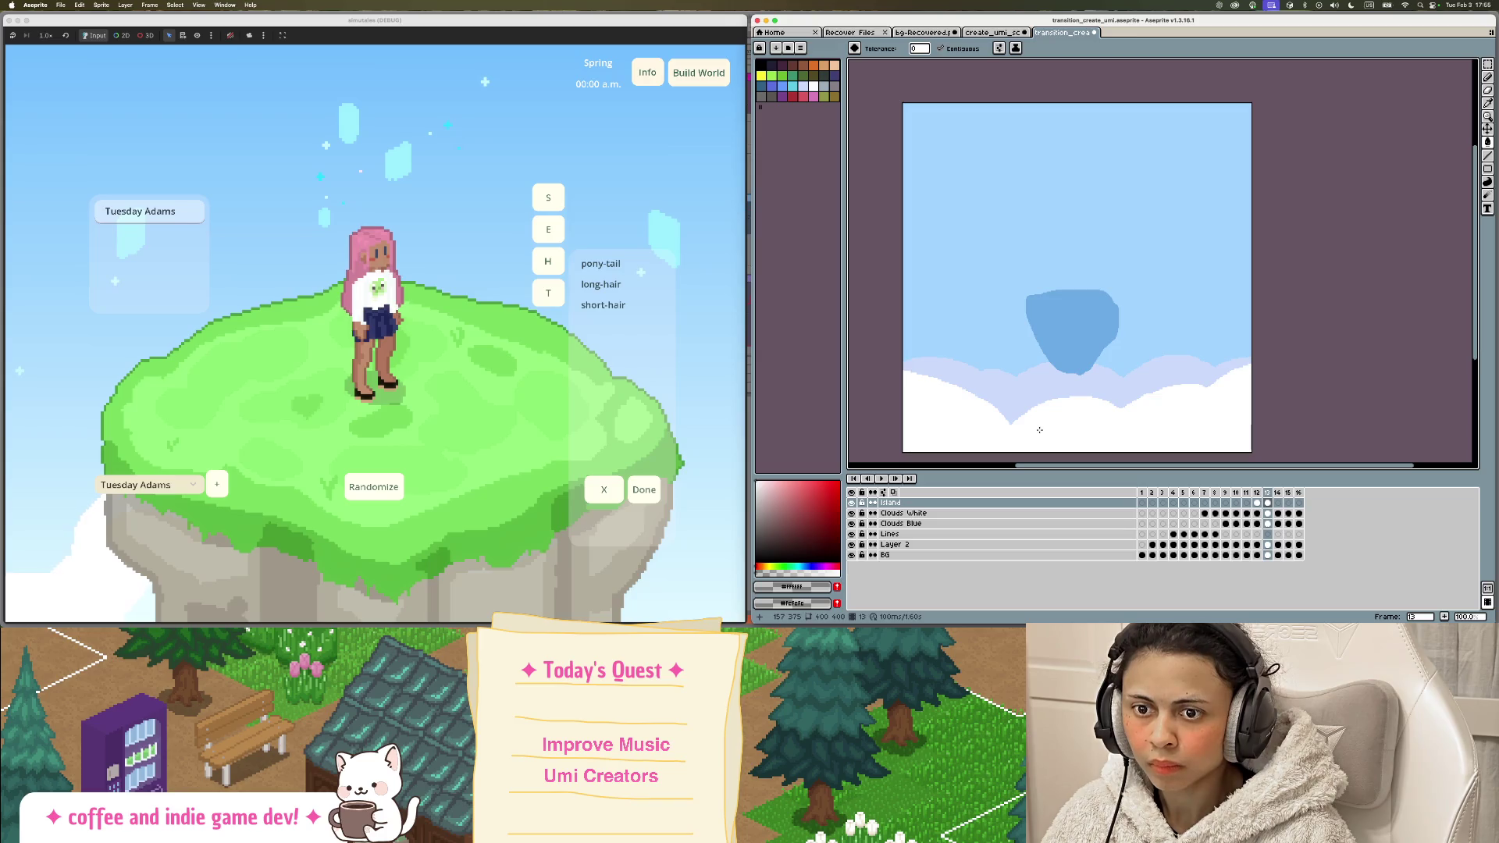
key("Down")
key("Delete")
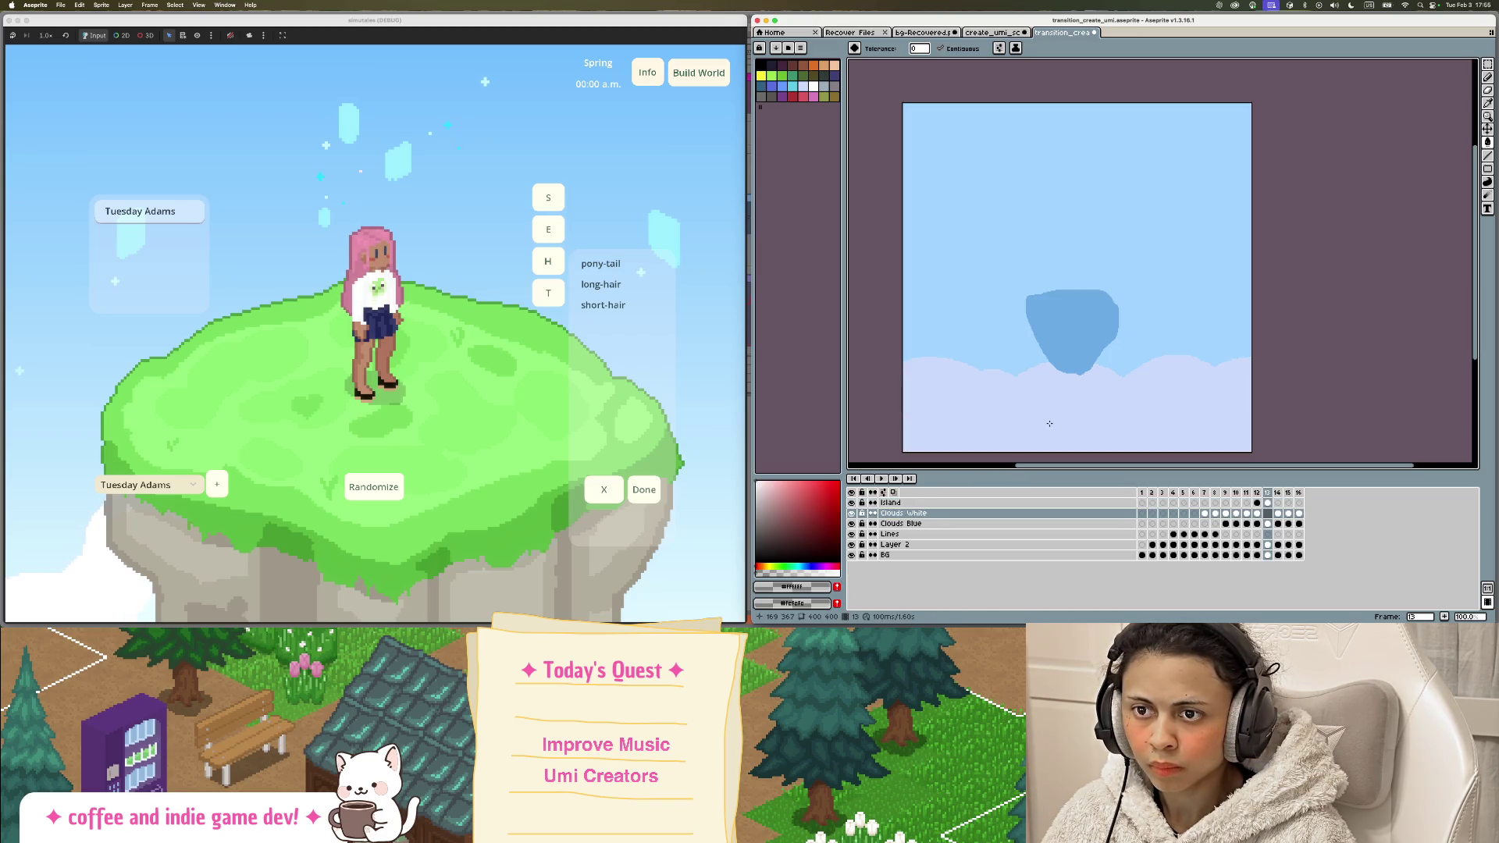
key("Down")
key("Delete")
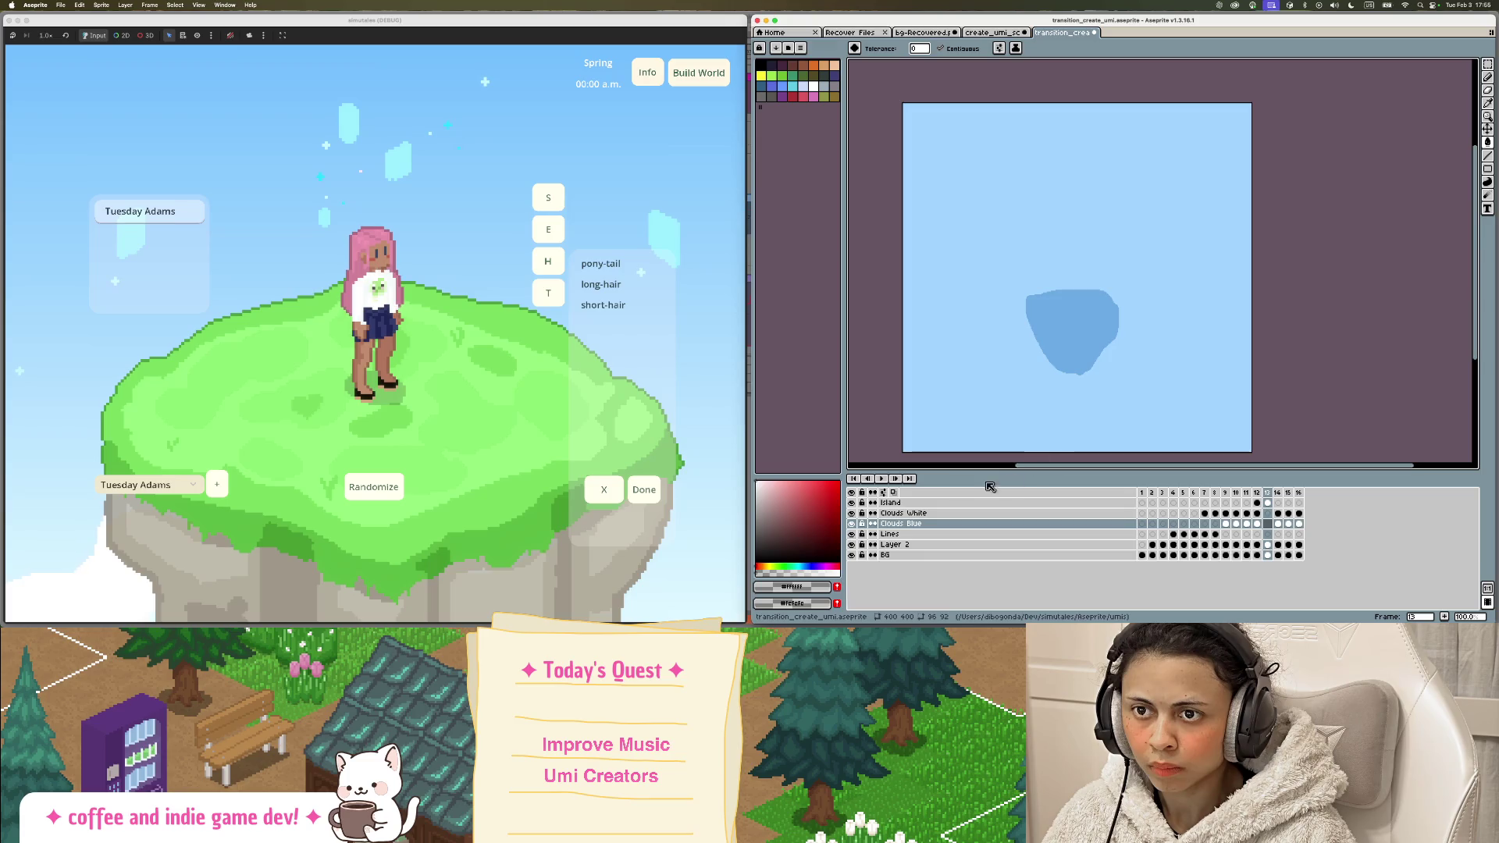
left_click(896, 514)
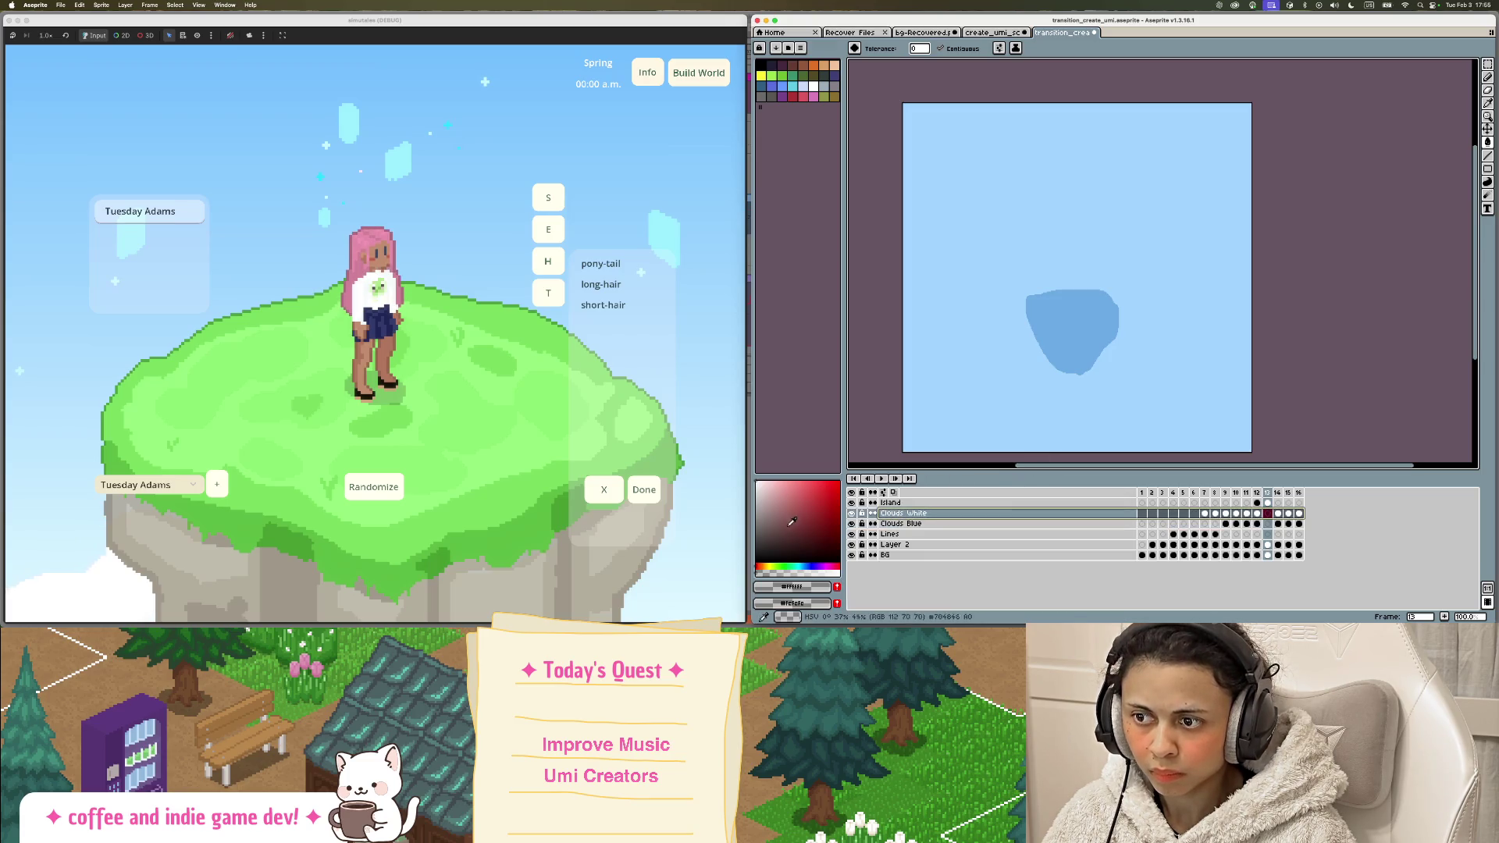
Step: Draw and fill two small white clouds in the bottom-left and bottom-right corners
key("b")
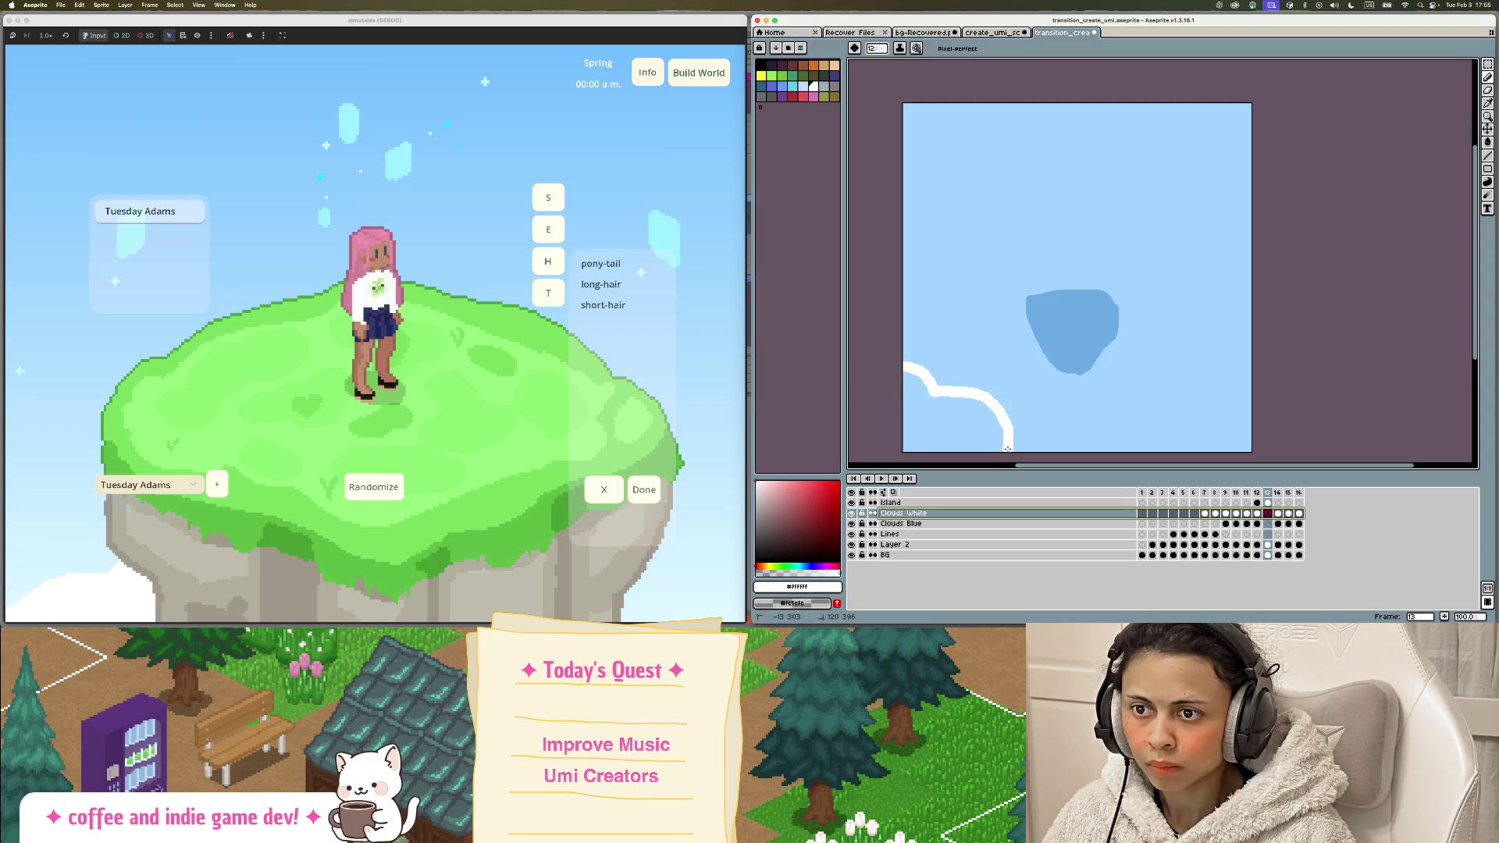
left_click_drag(1007, 448, 1035, 450)
left_click_drag(1134, 451, 1203, 428)
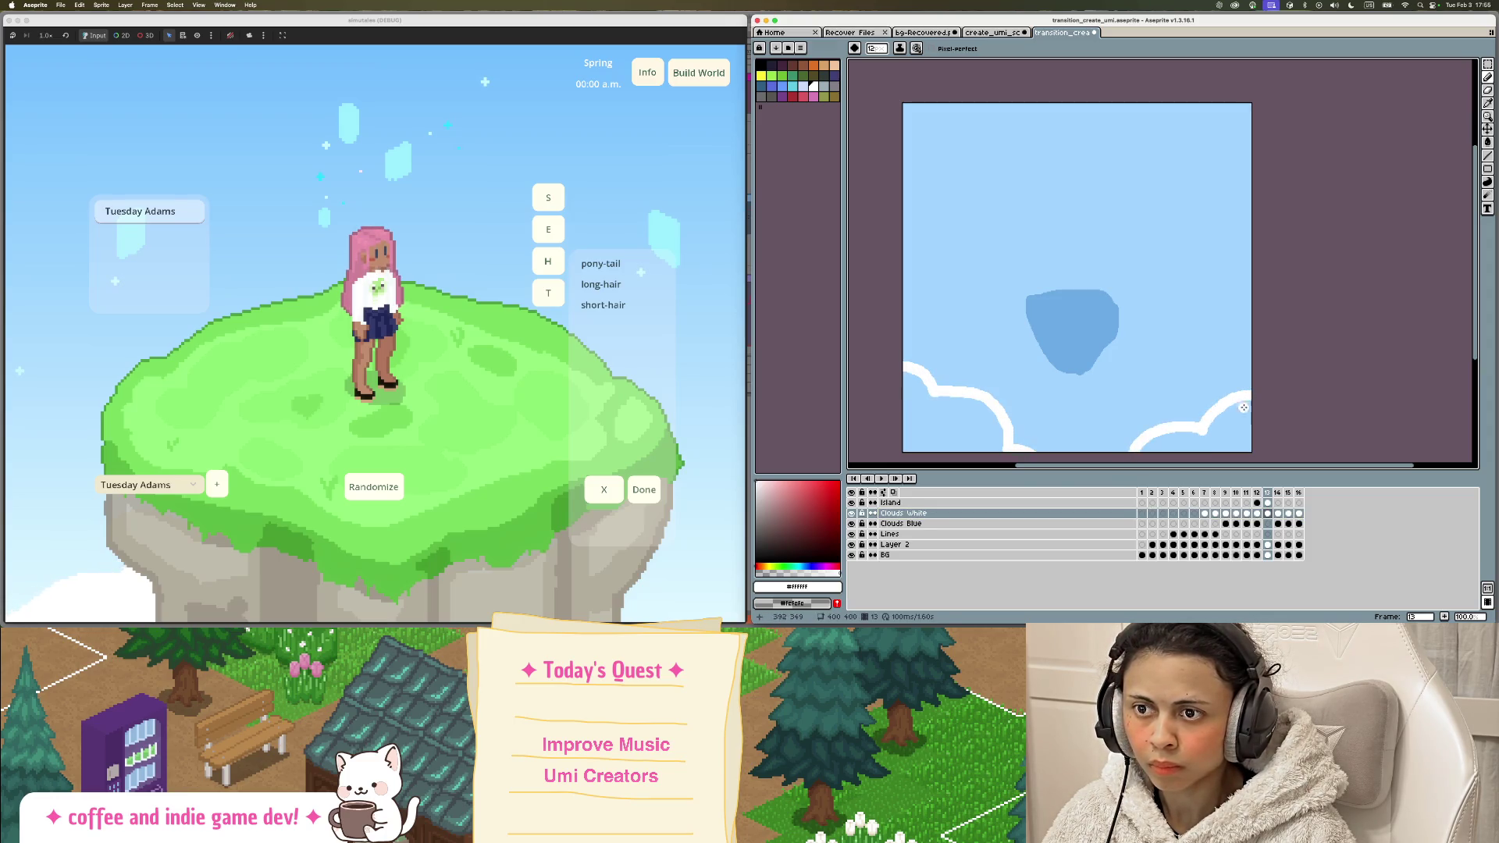
key("g")
left_click(953, 421)
left_click(1234, 439)
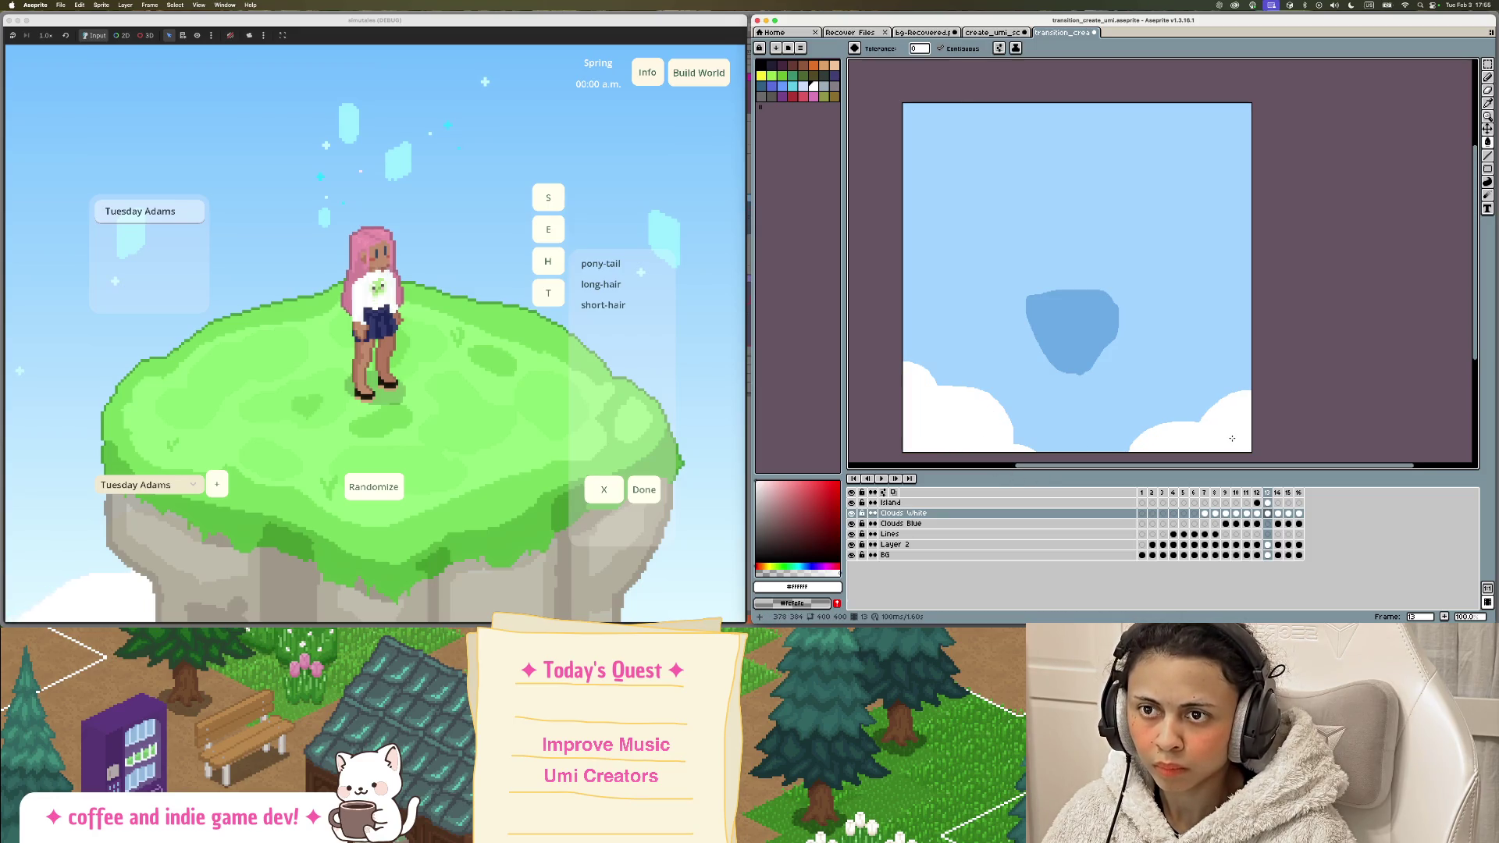
Step: On the Clouds Blue layer, sample frame 12's pale lavender cloud colour and return to frame 13
key("i")
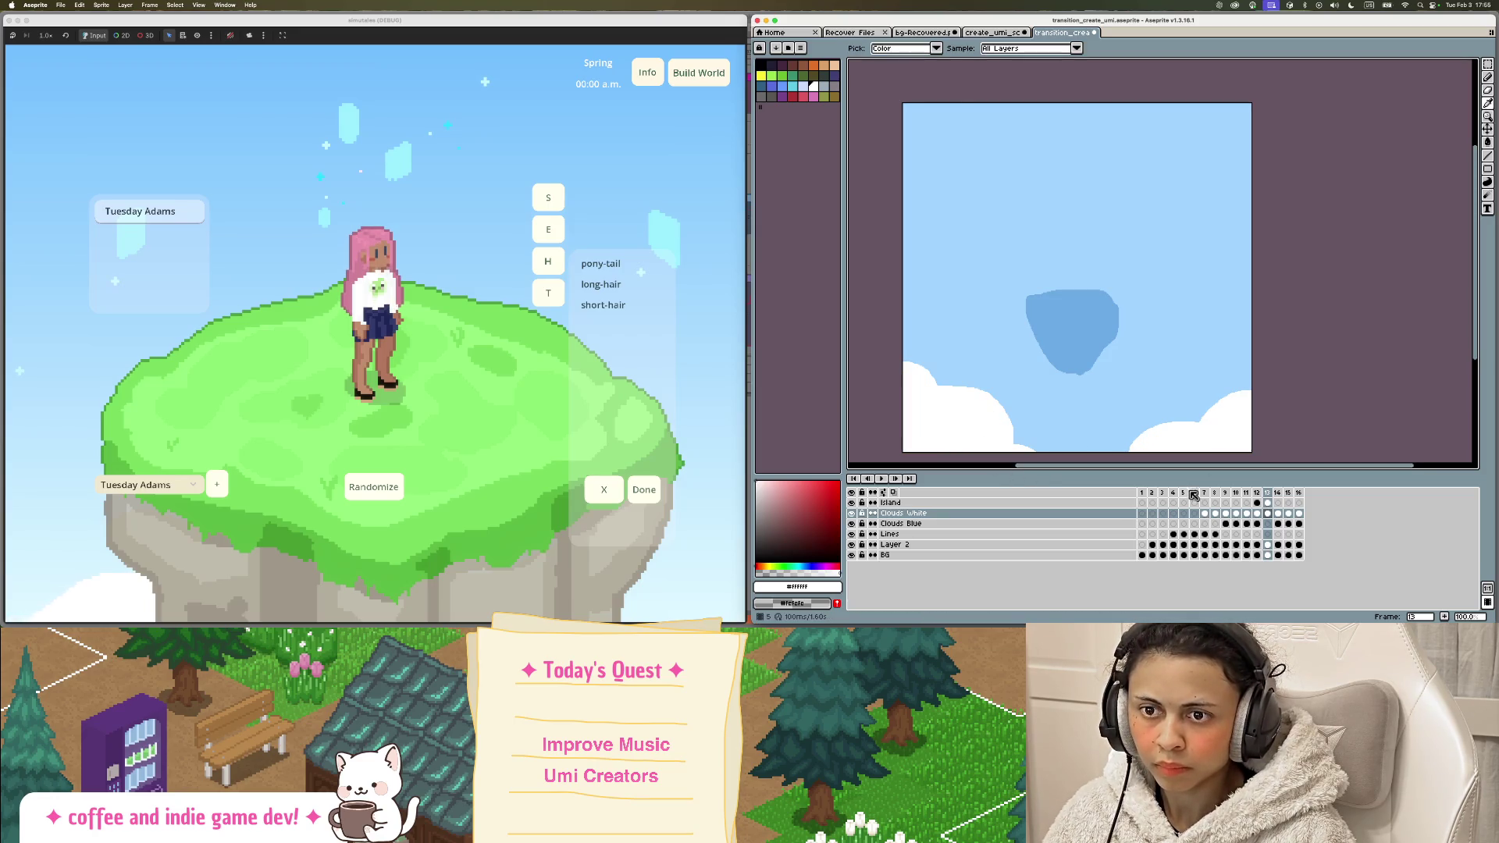
left_click(906, 524)
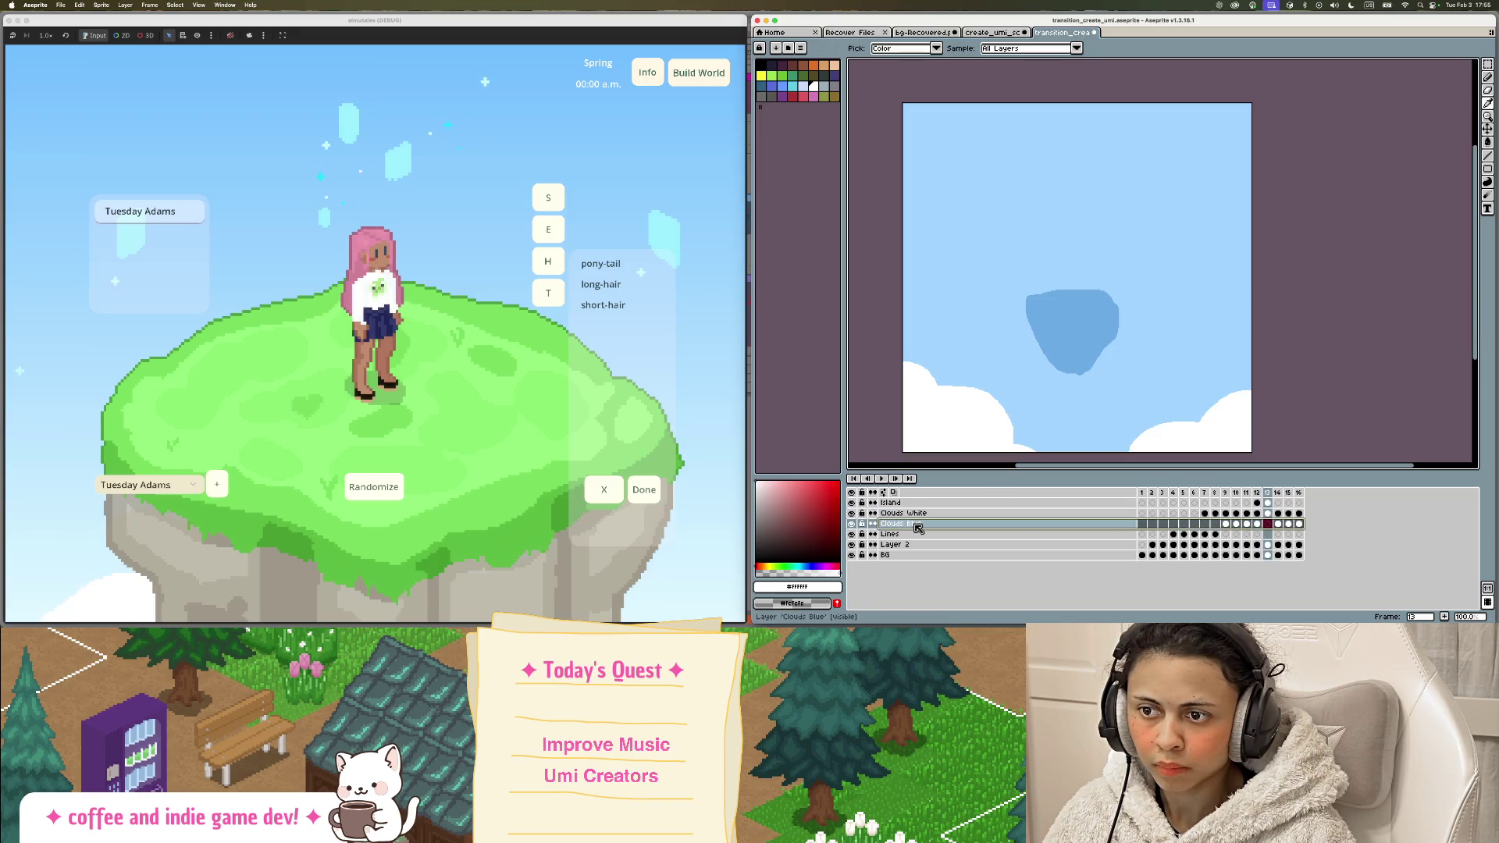
left_click(1257, 493)
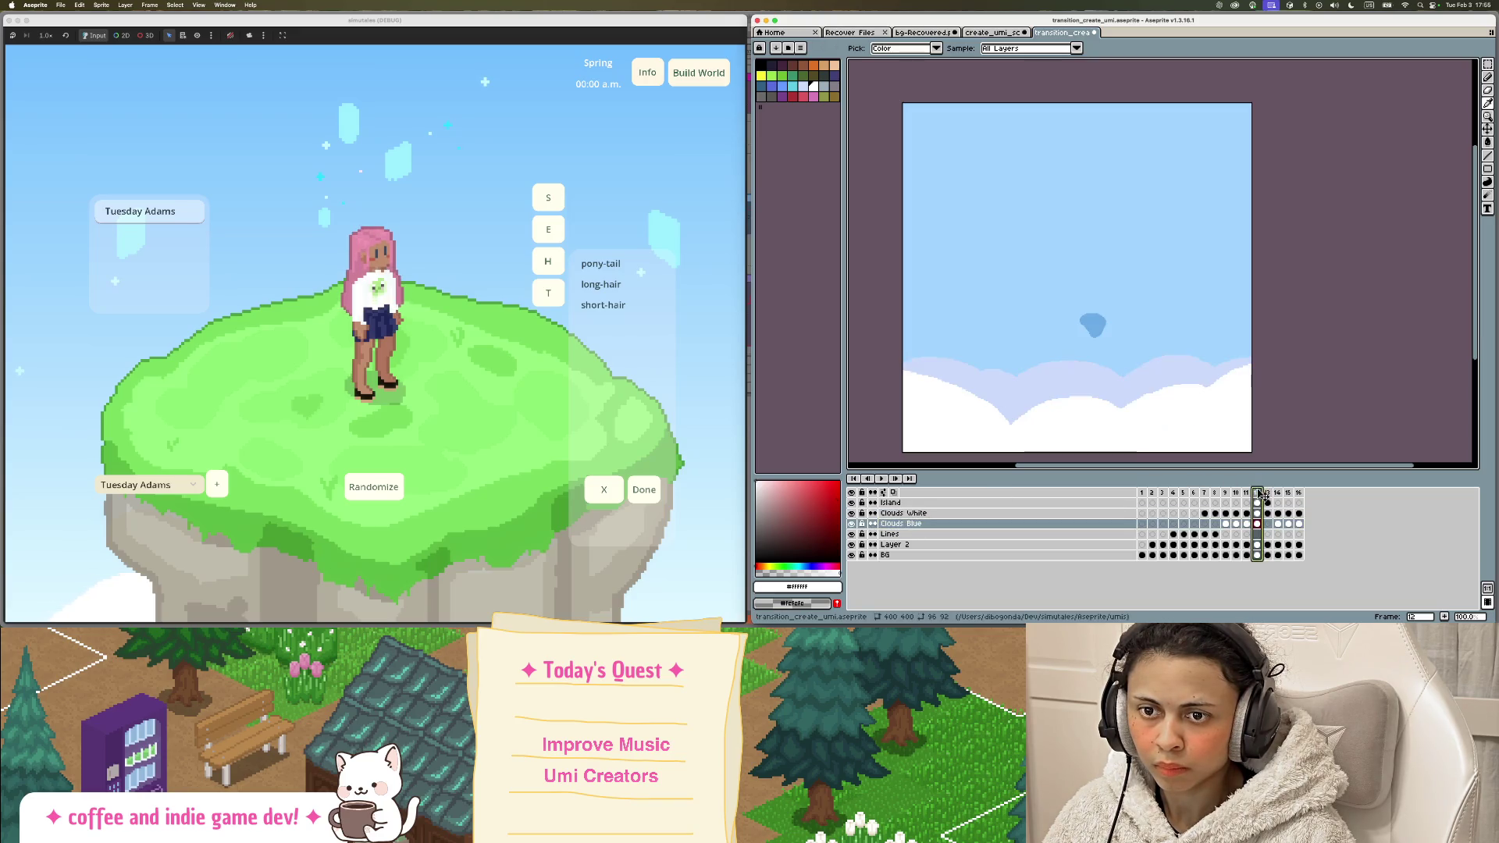
left_click(1123, 380)
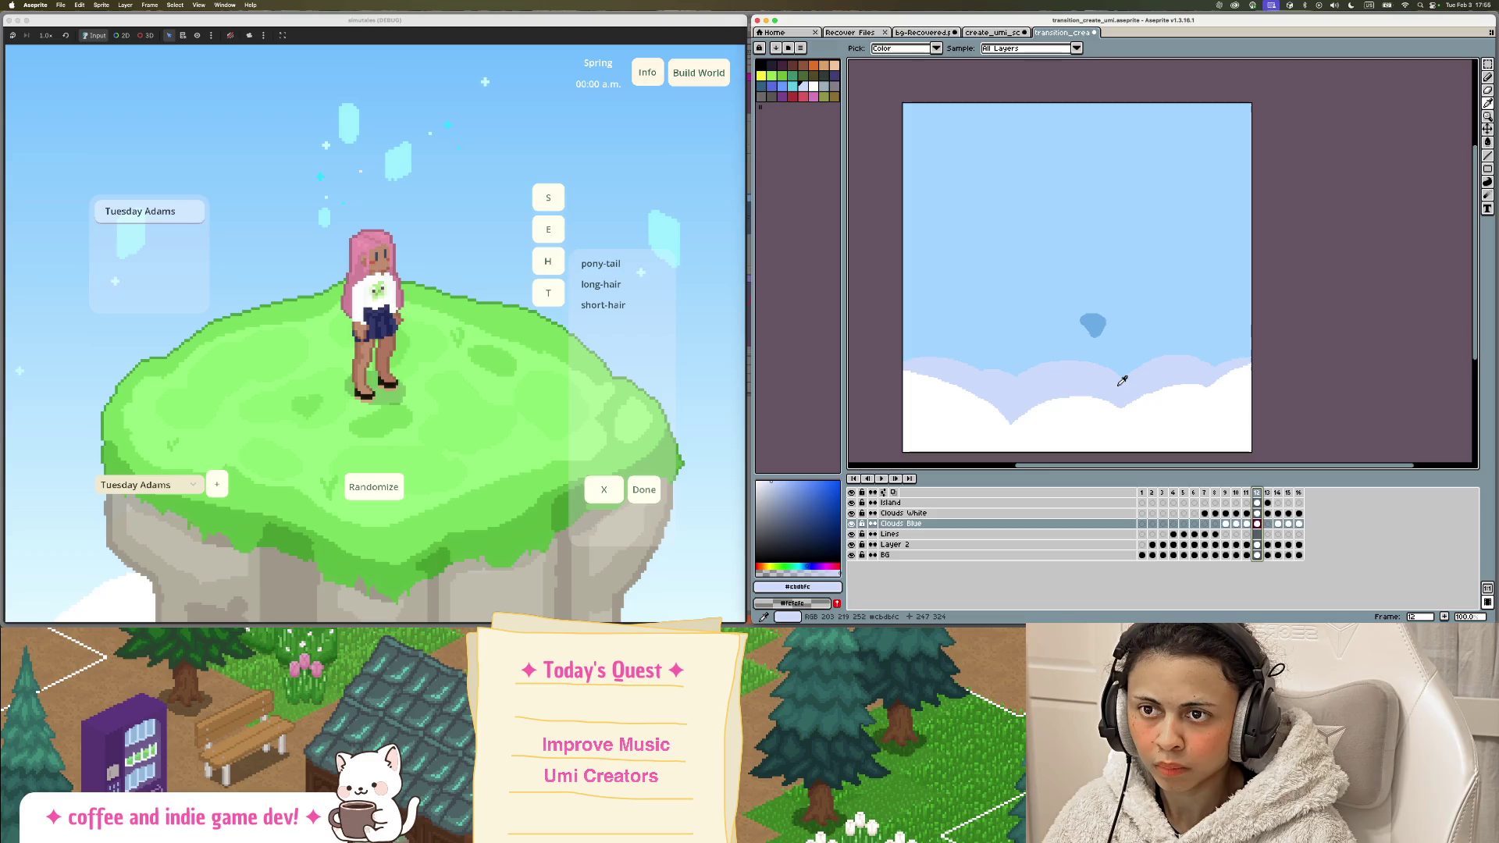
left_click(1269, 492)
Step: Fill the sky inside the lavender cloud outline with pale lavender, redoing a misplaced fill
key("b")
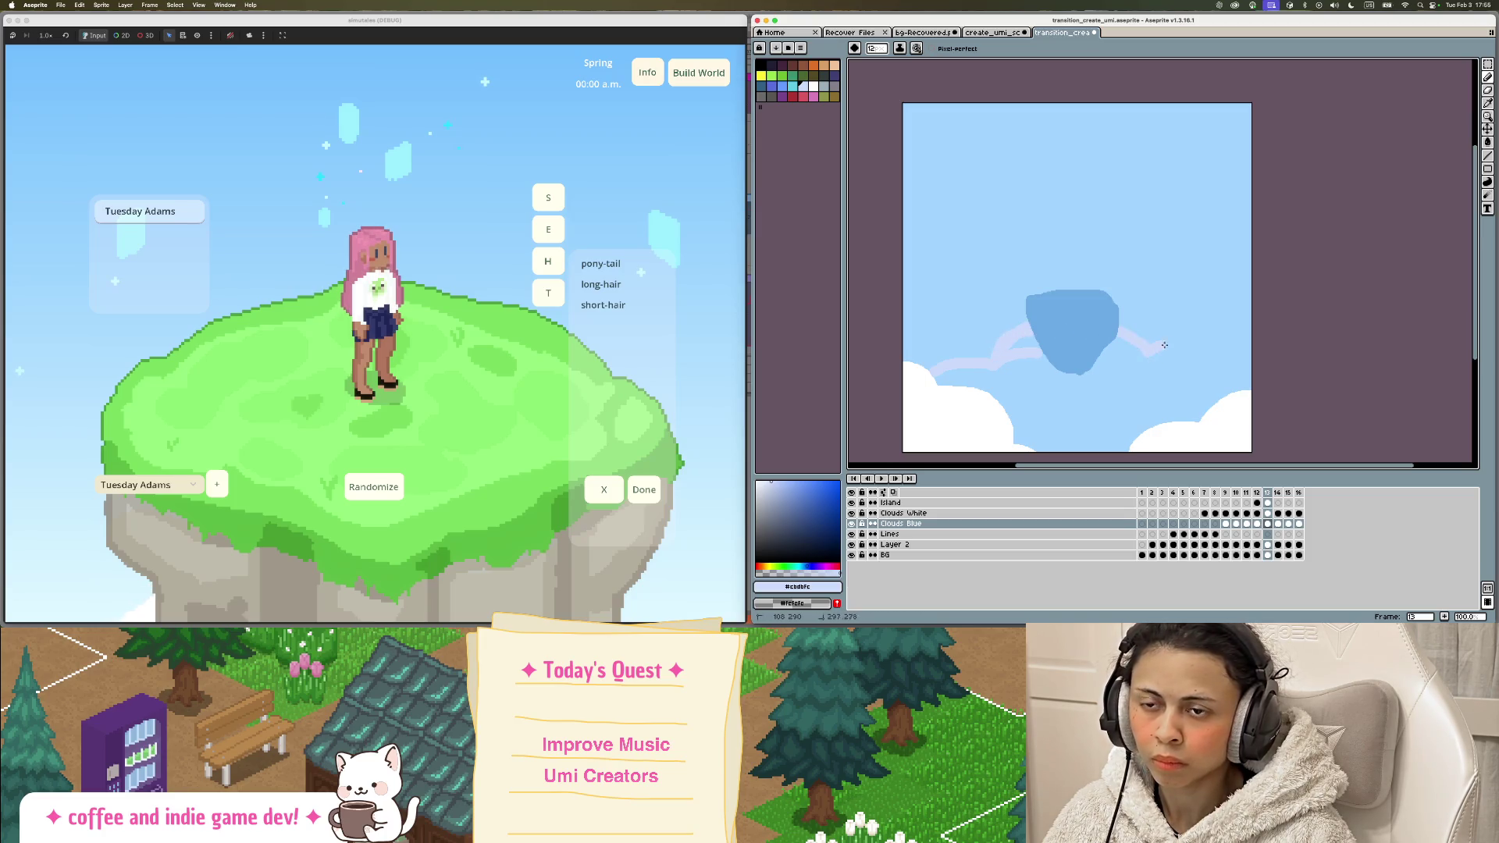
key("g")
left_click(1101, 389)
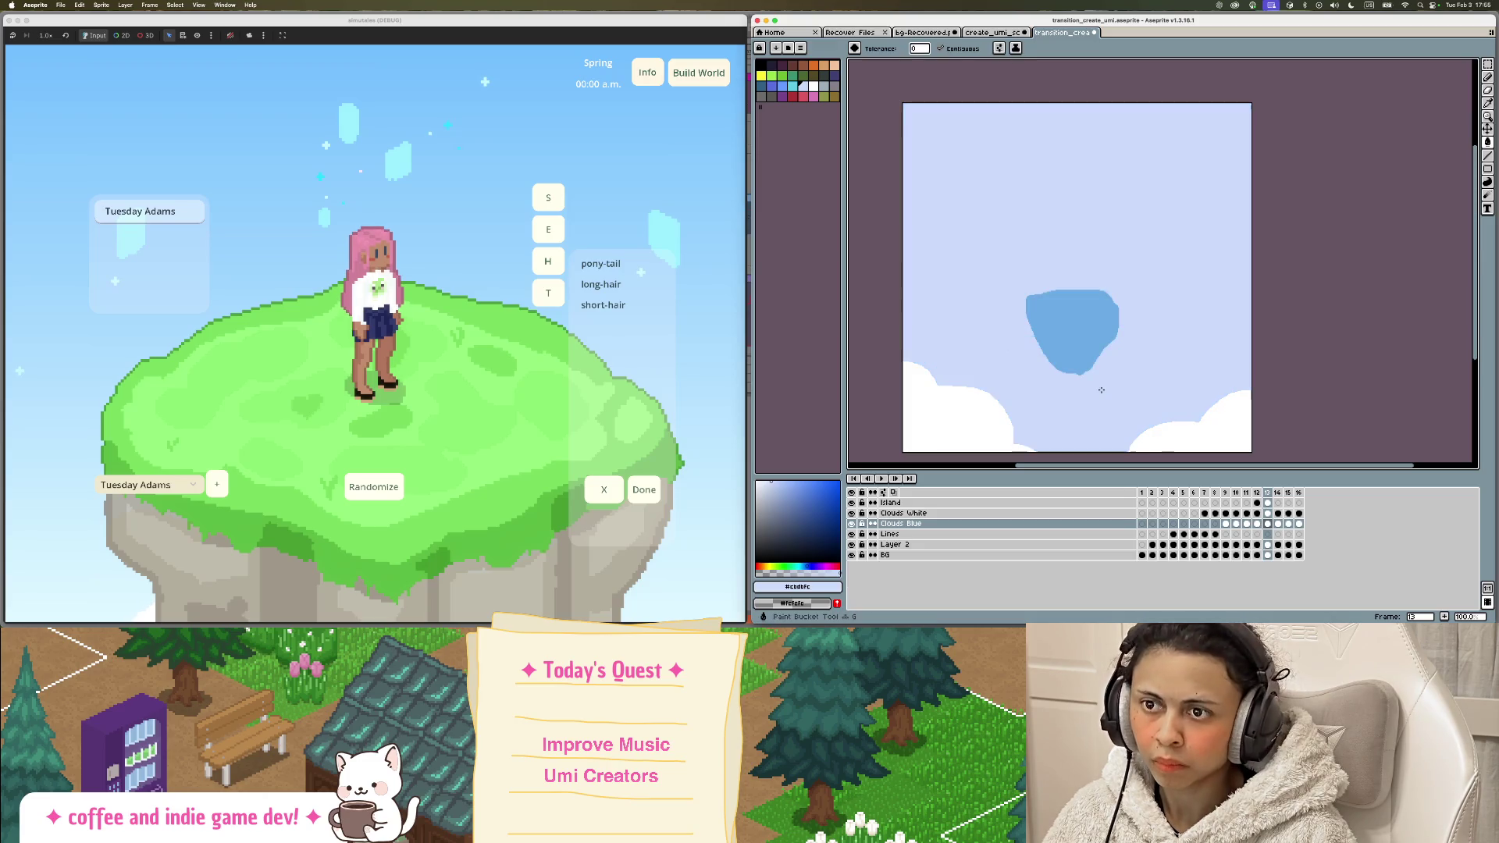
key("b")
key("super+z")
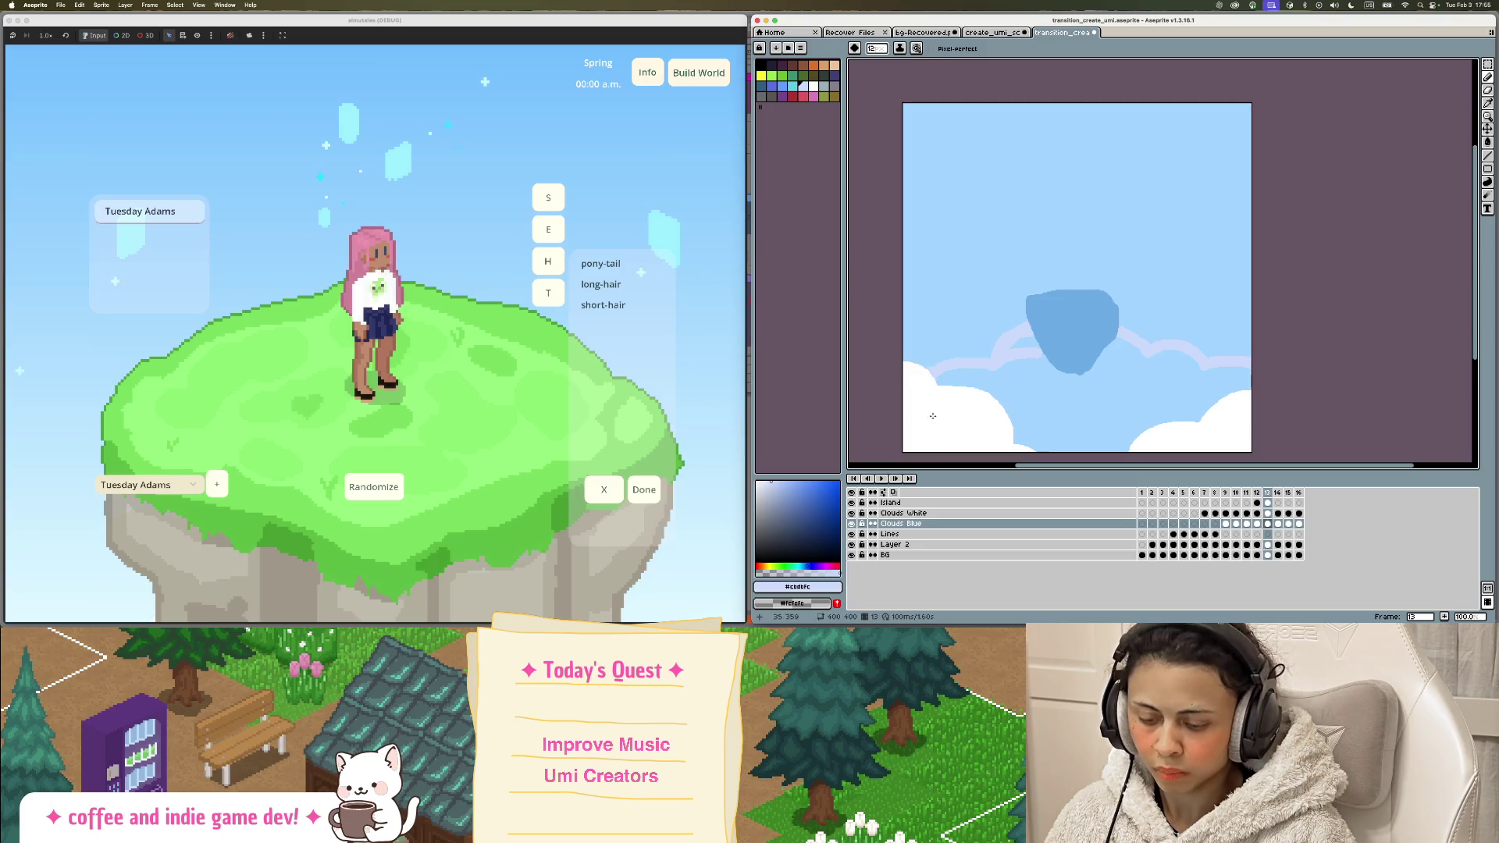
key("g")
left_click(1065, 390)
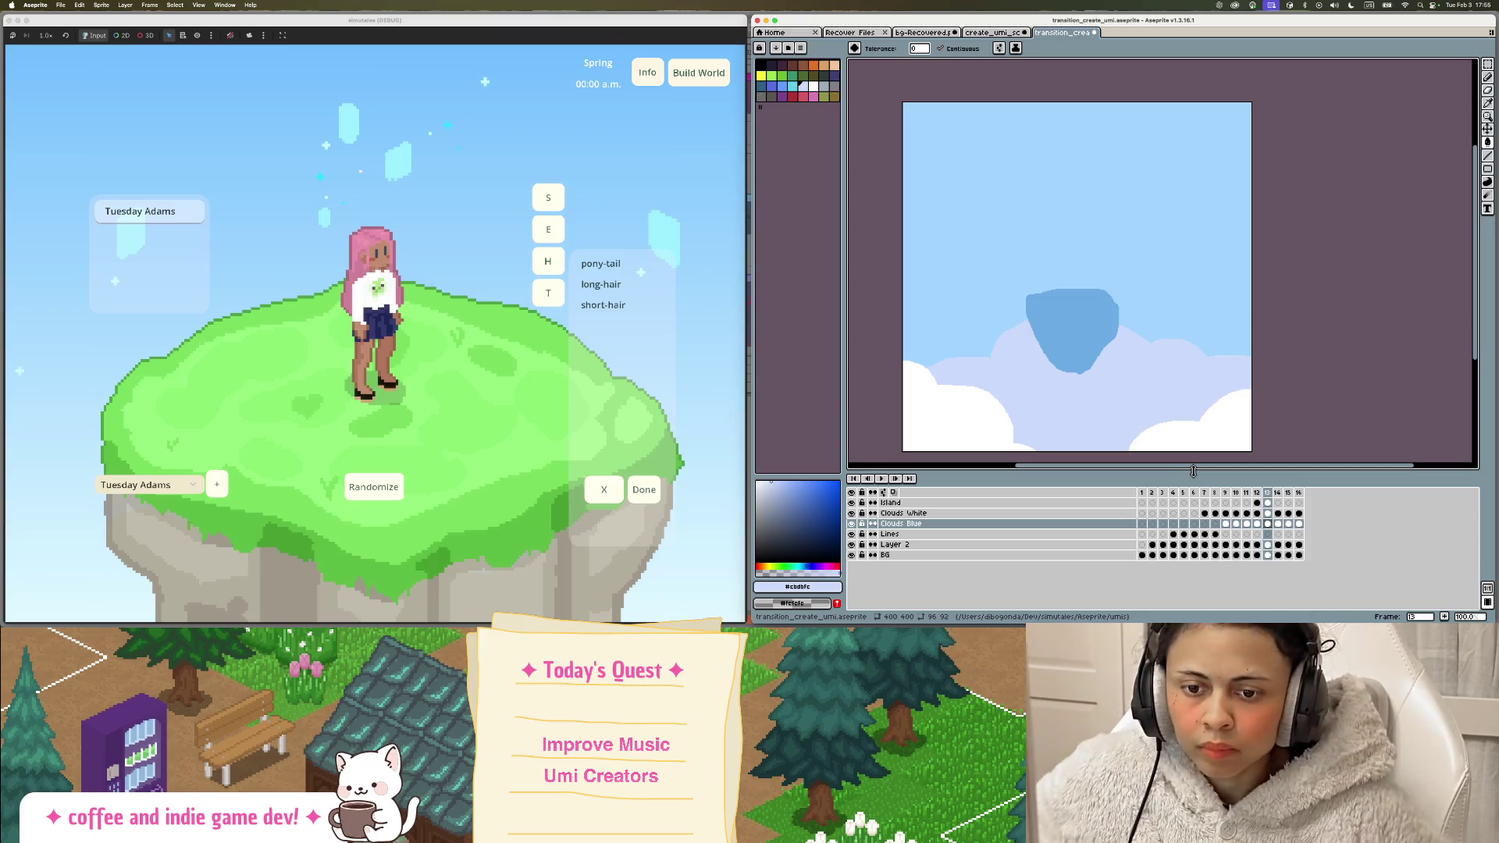
Step: Play the animation from the first frame, stop at frame 12, then step through frames 11–13
left_click(1141, 493)
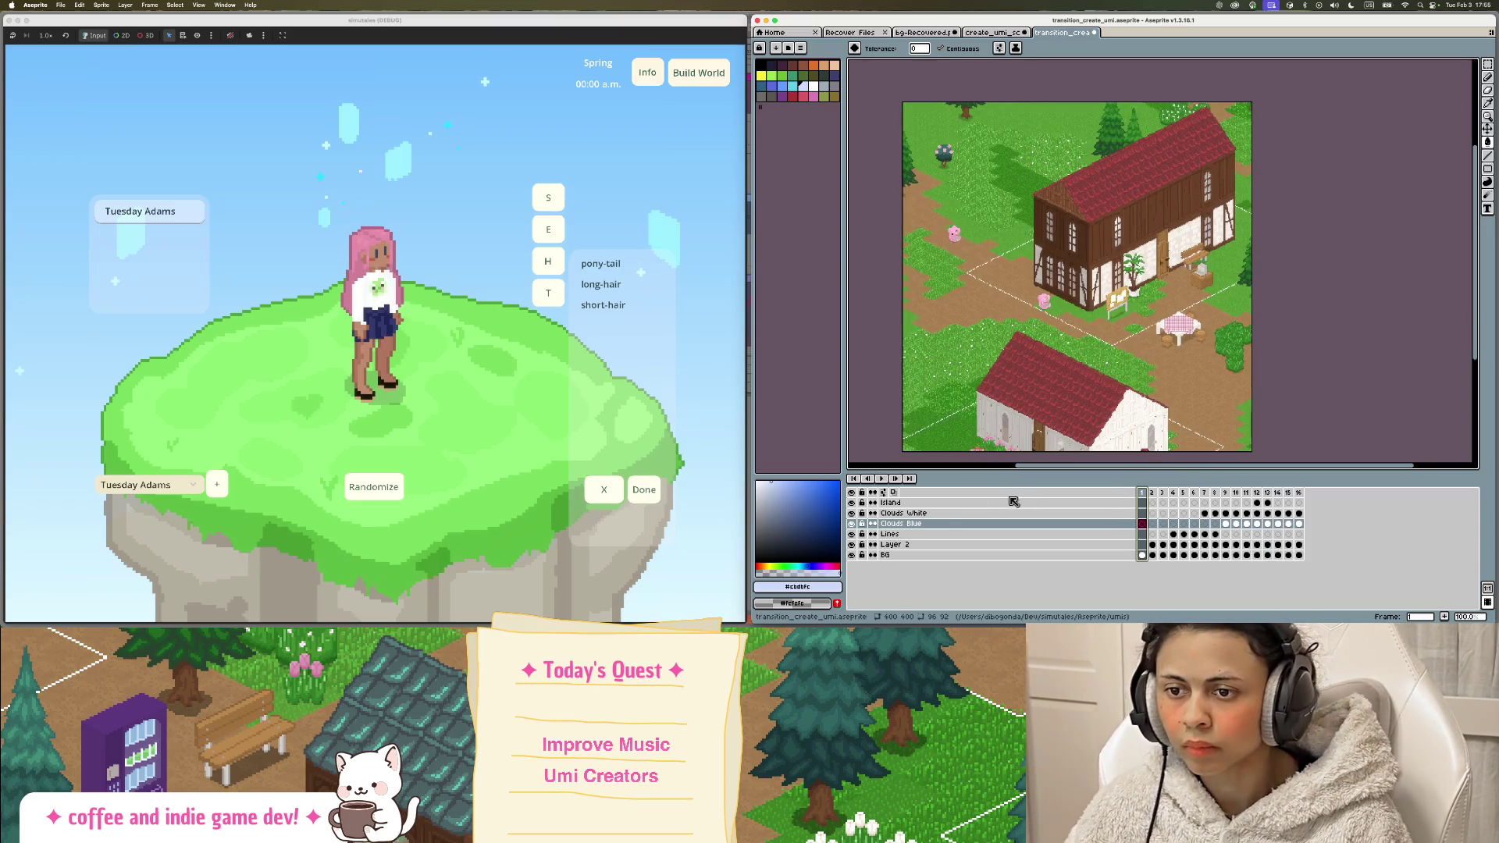
left_click(882, 480)
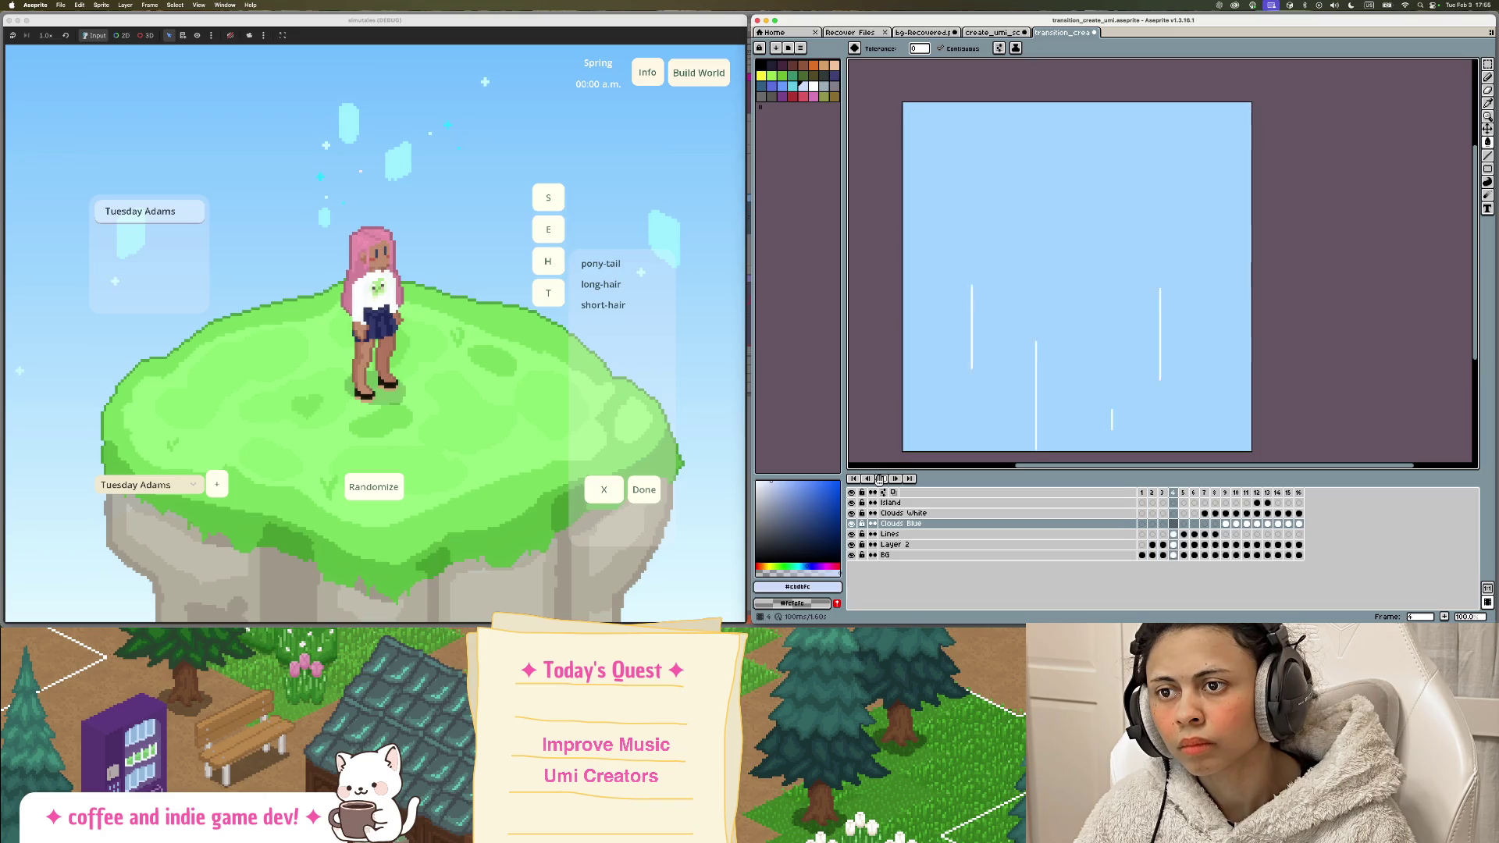
left_click(1259, 493)
left_click(1248, 493)
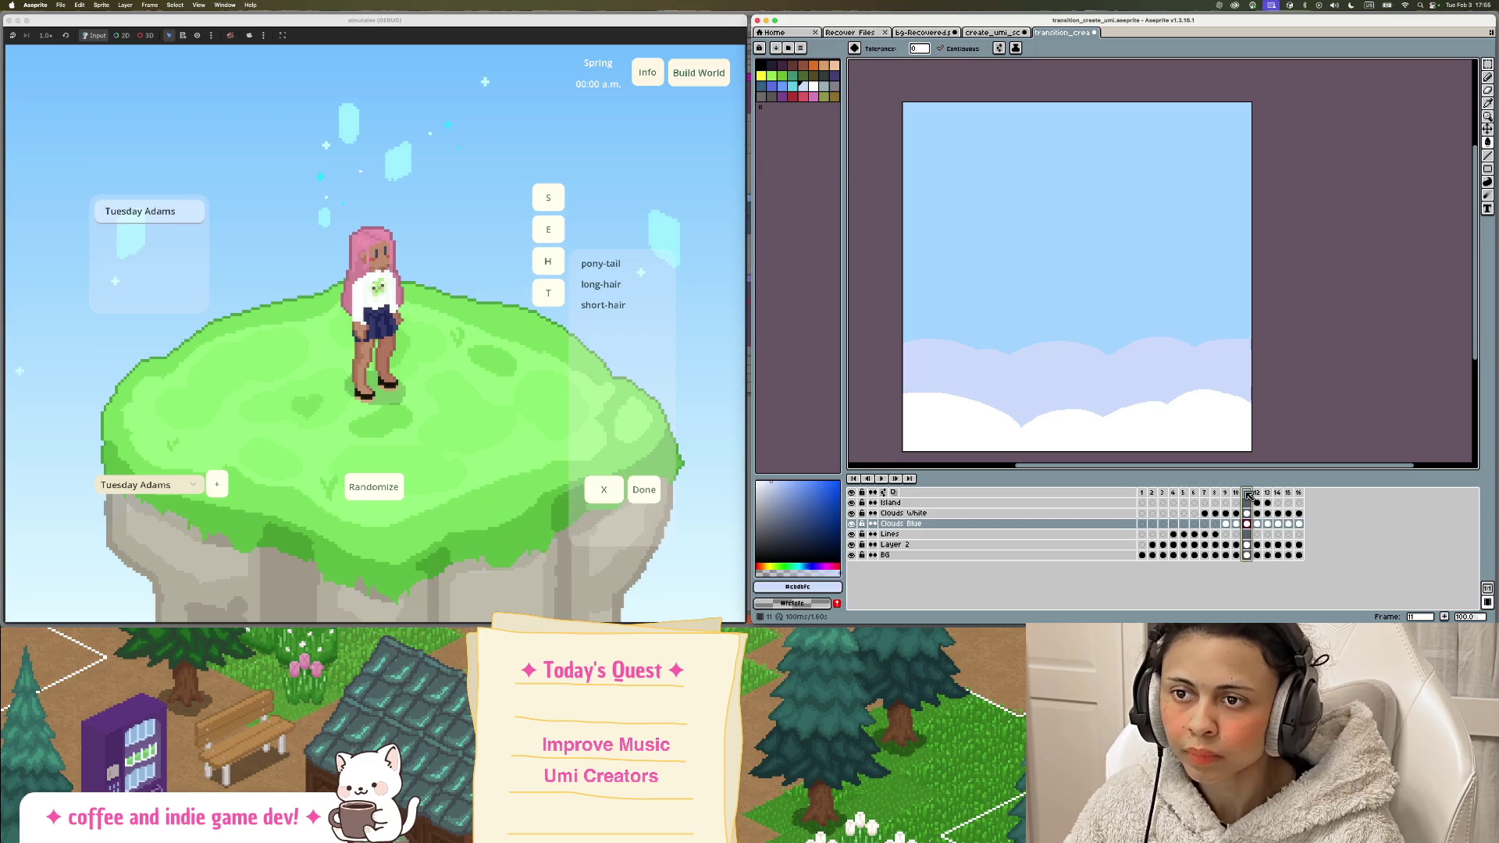
left_click(1257, 494)
left_click(1267, 493)
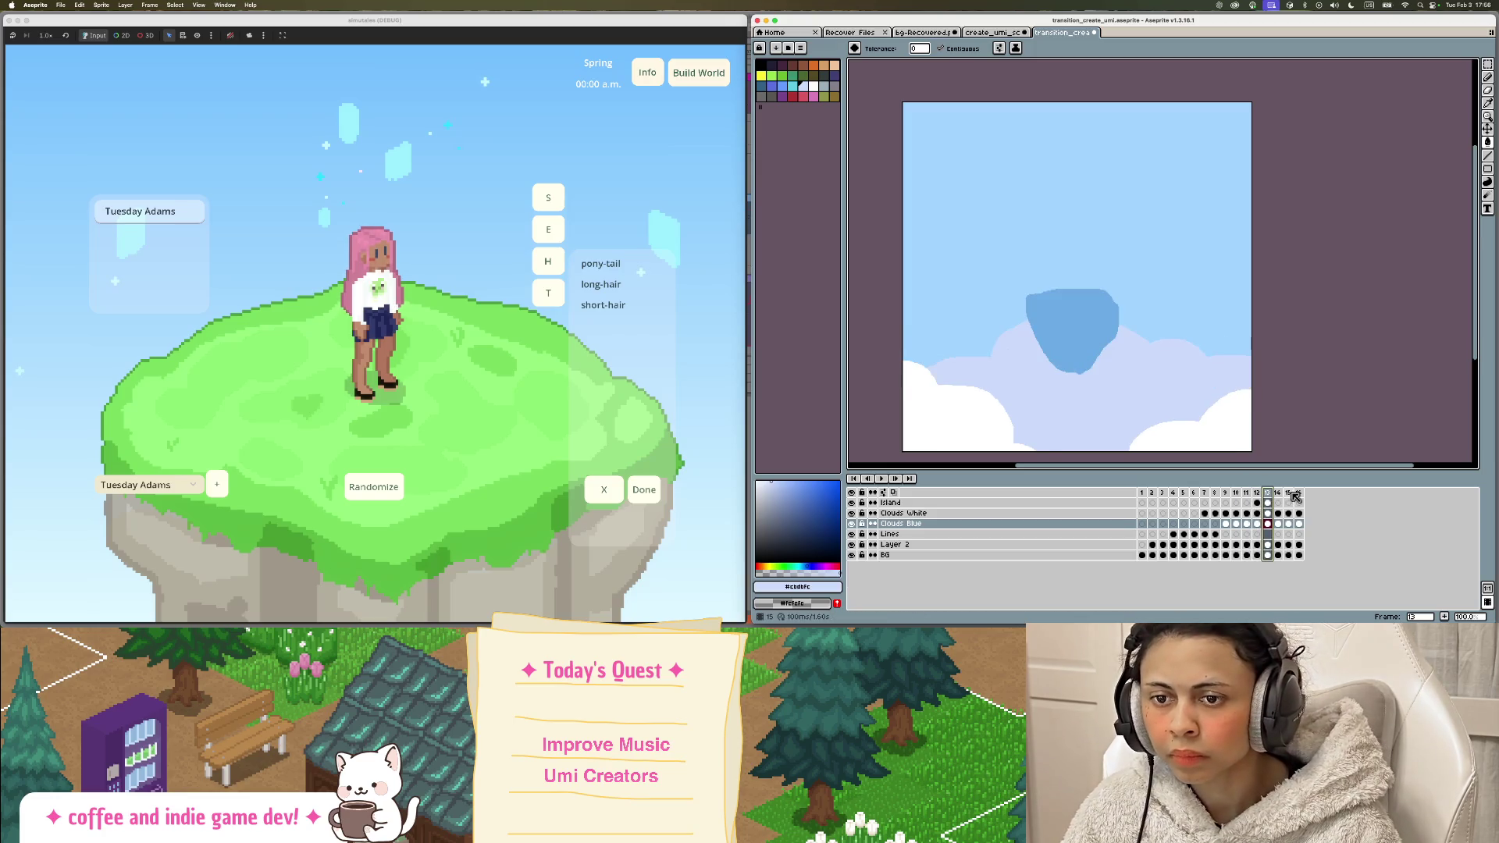
Step: Replay the animation at different playback speeds chosen from the Play button's options
right_click(888, 484)
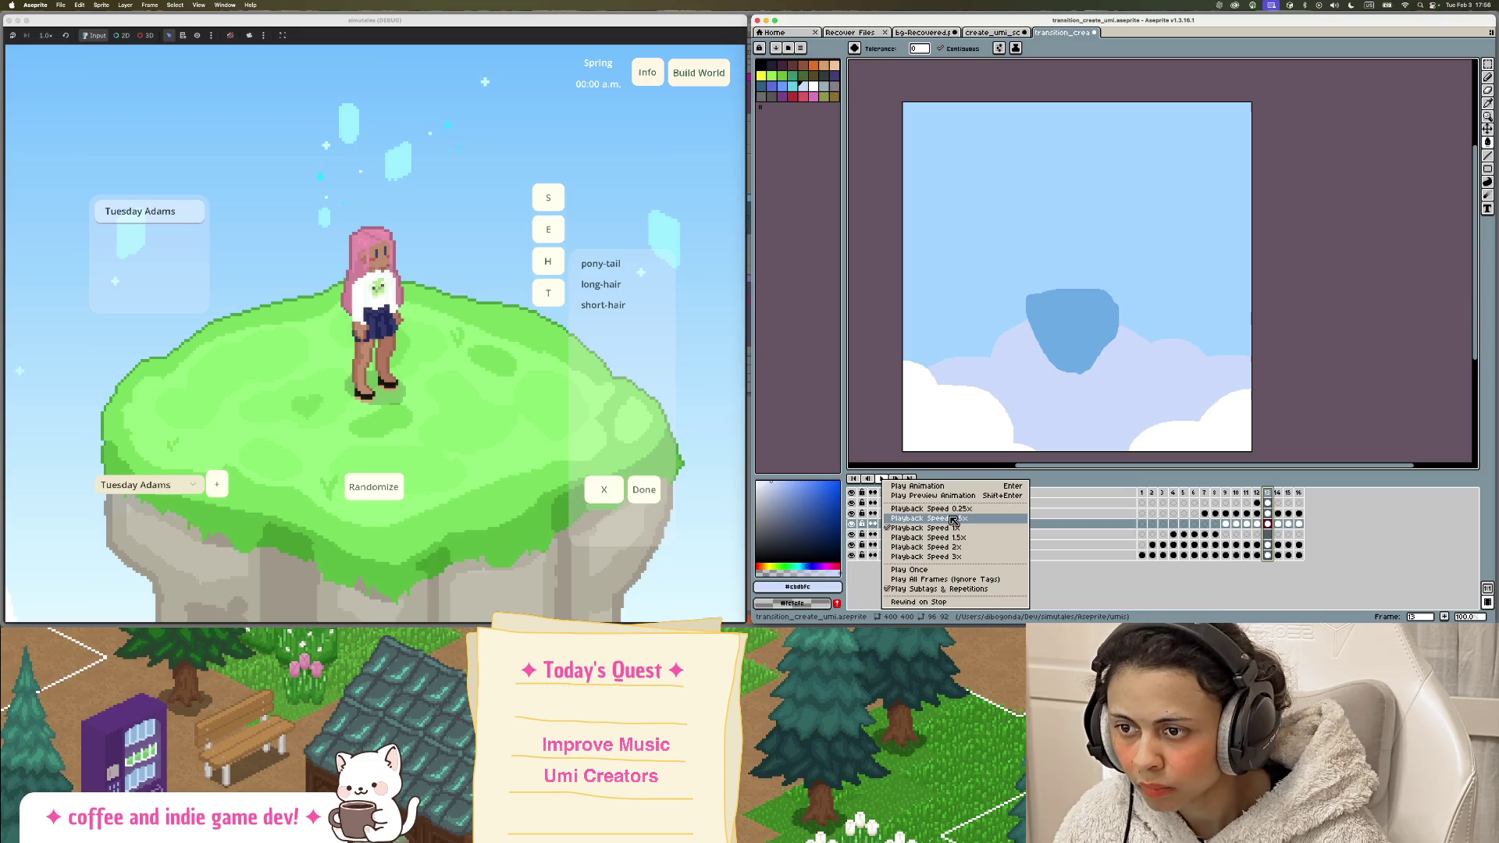
left_click(922, 517)
left_click(886, 479)
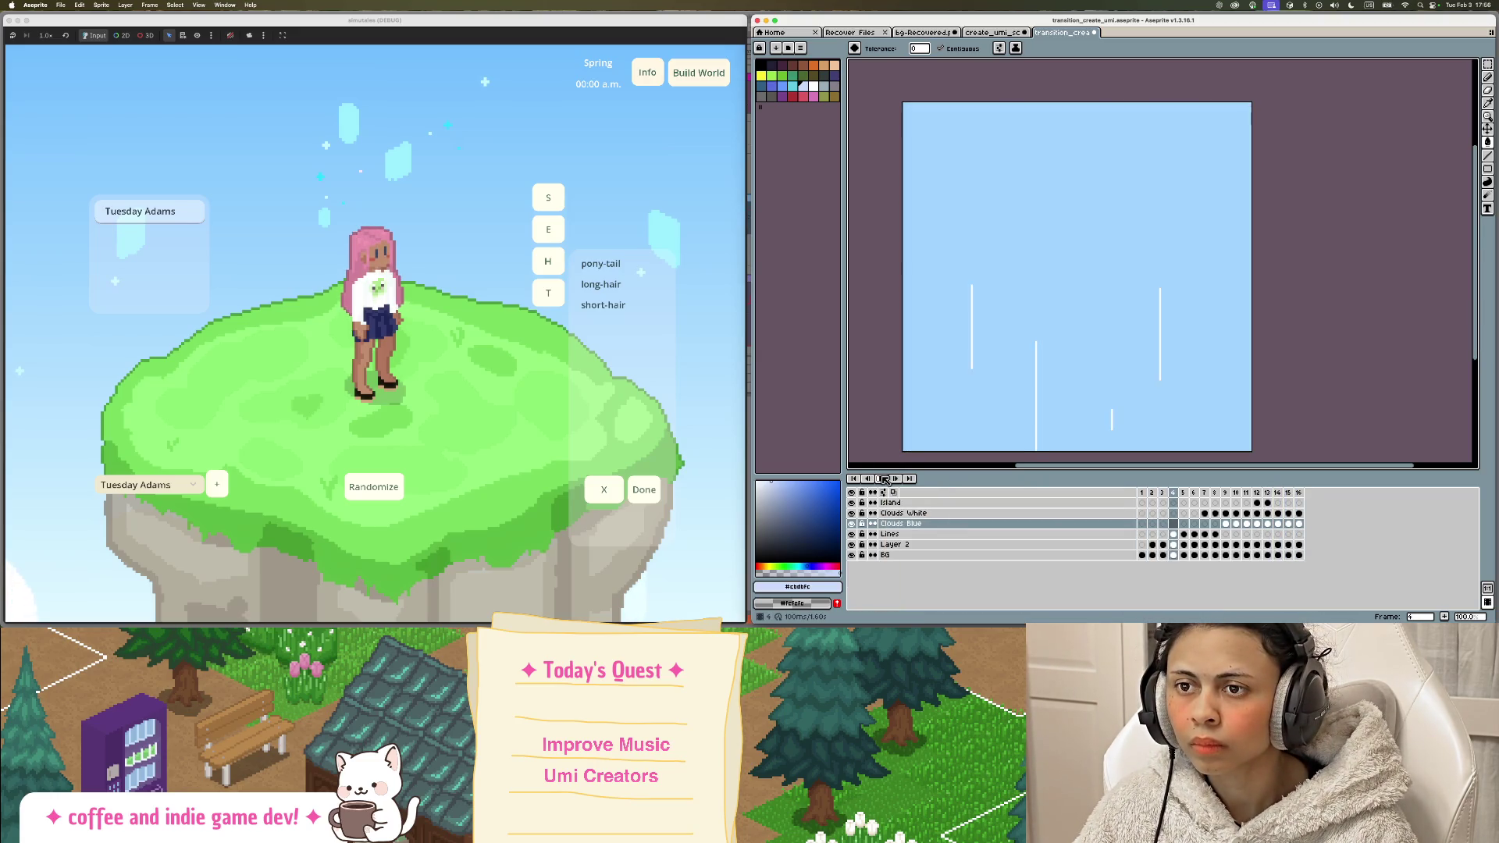
right_click(886, 479)
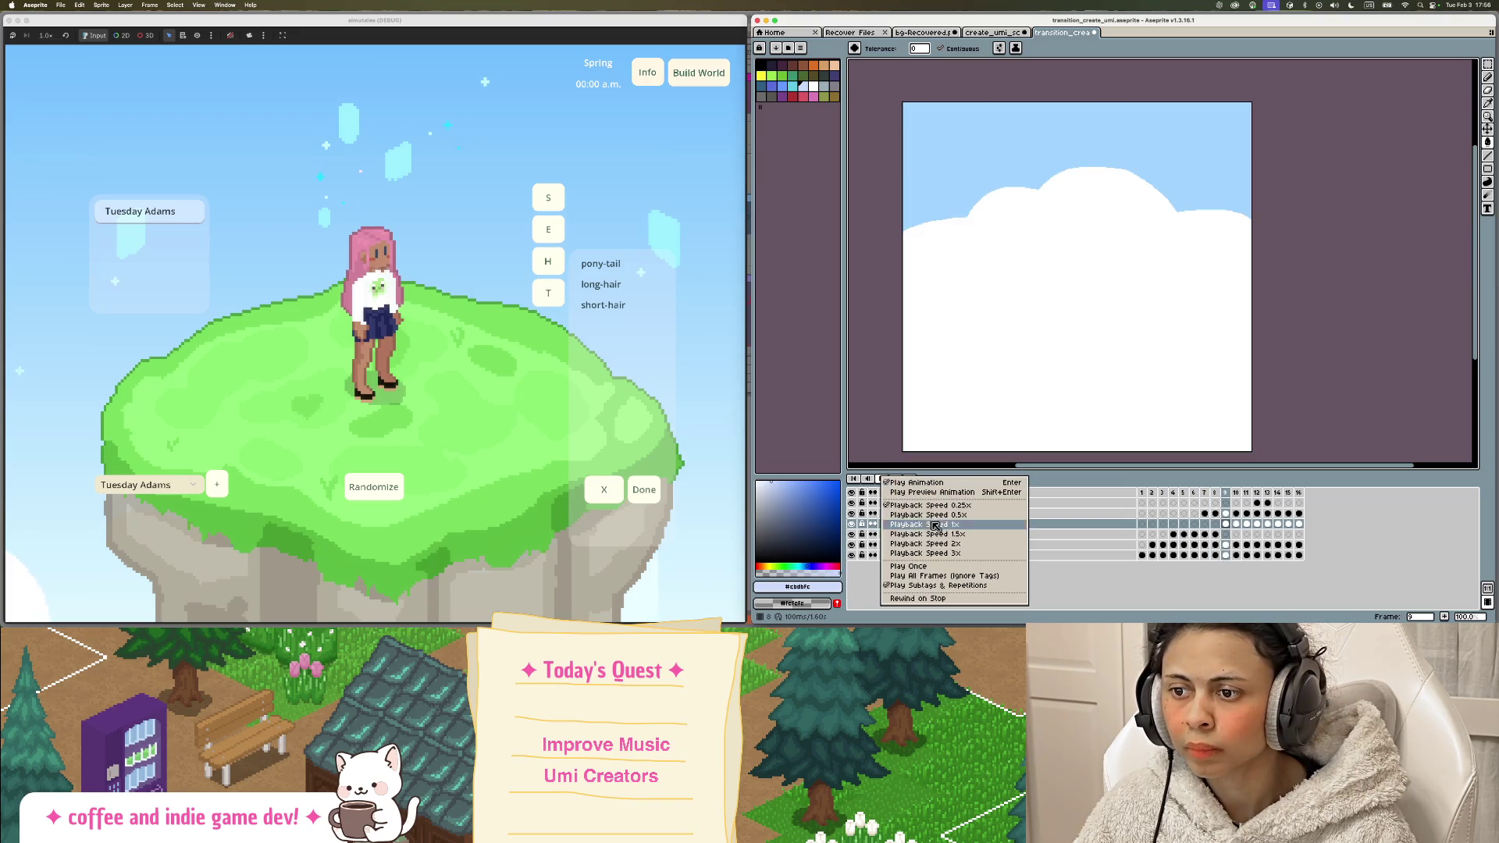
left_click(937, 517)
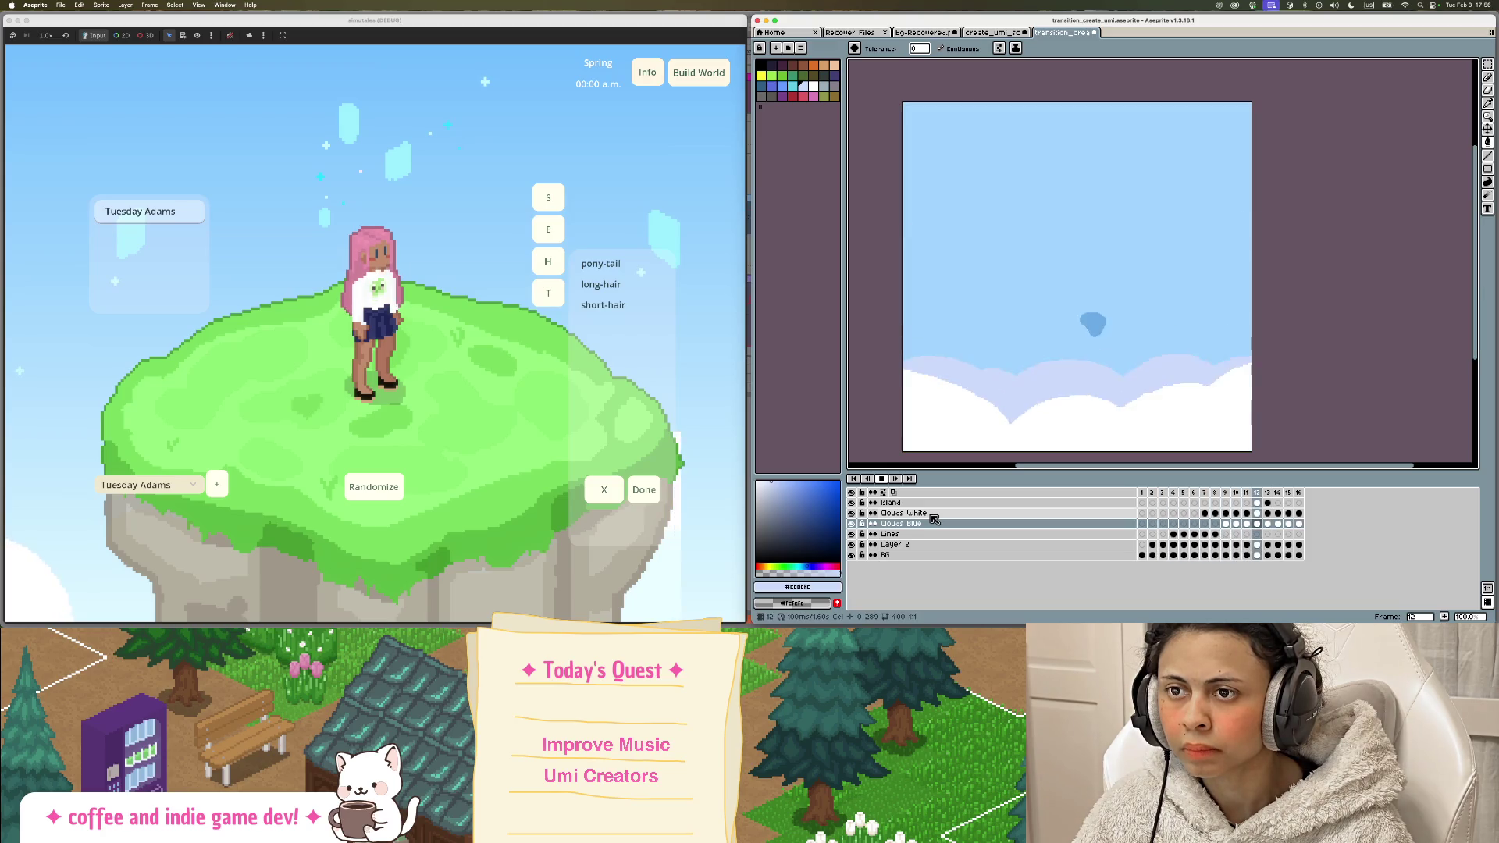
key("Return")
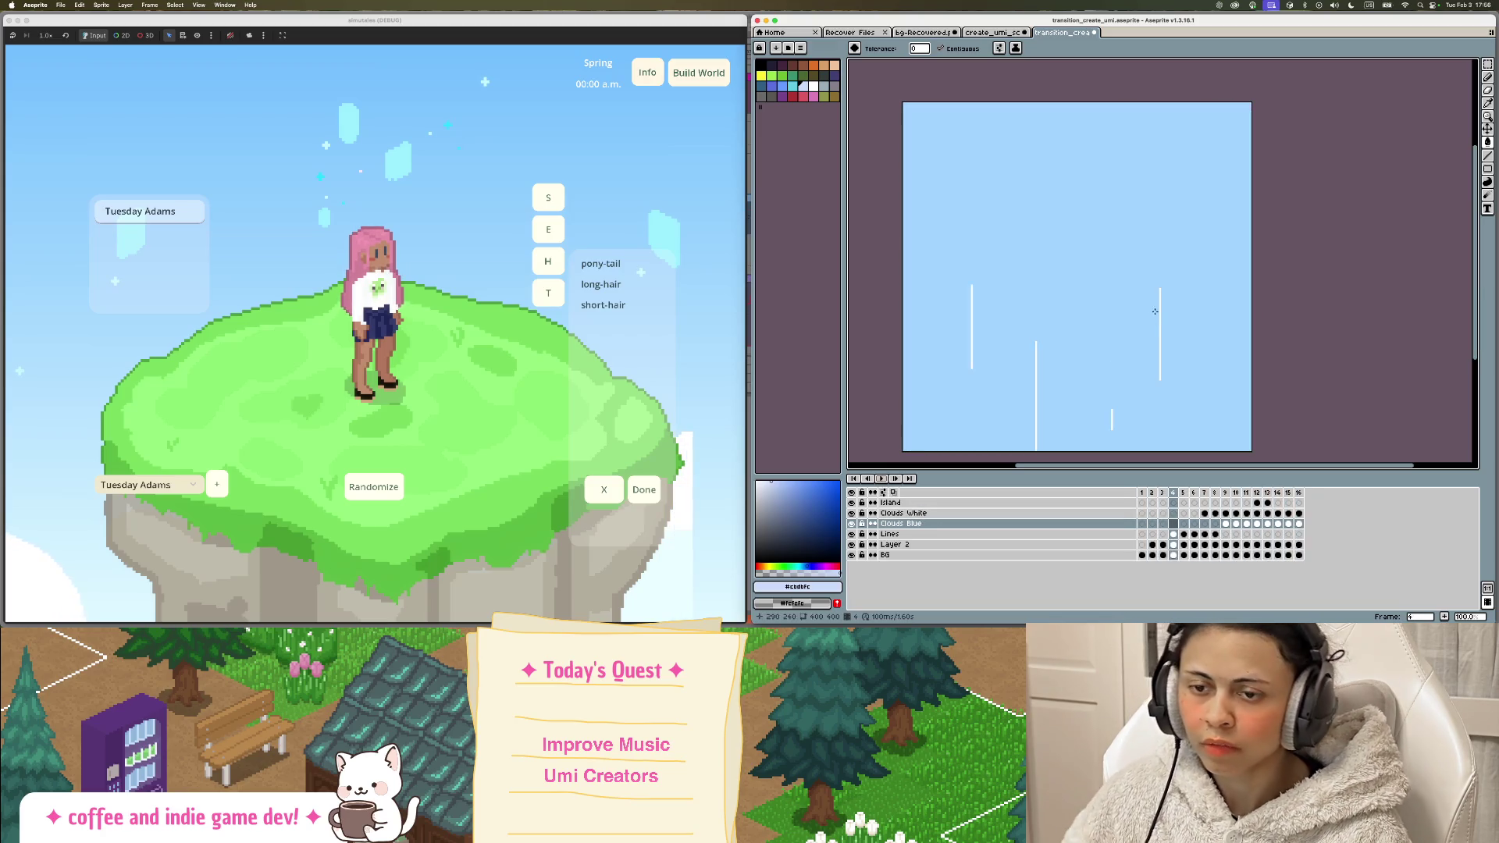
Step: Replay the animation, then jump to frame 16 and play from there
key("v")
key("g")
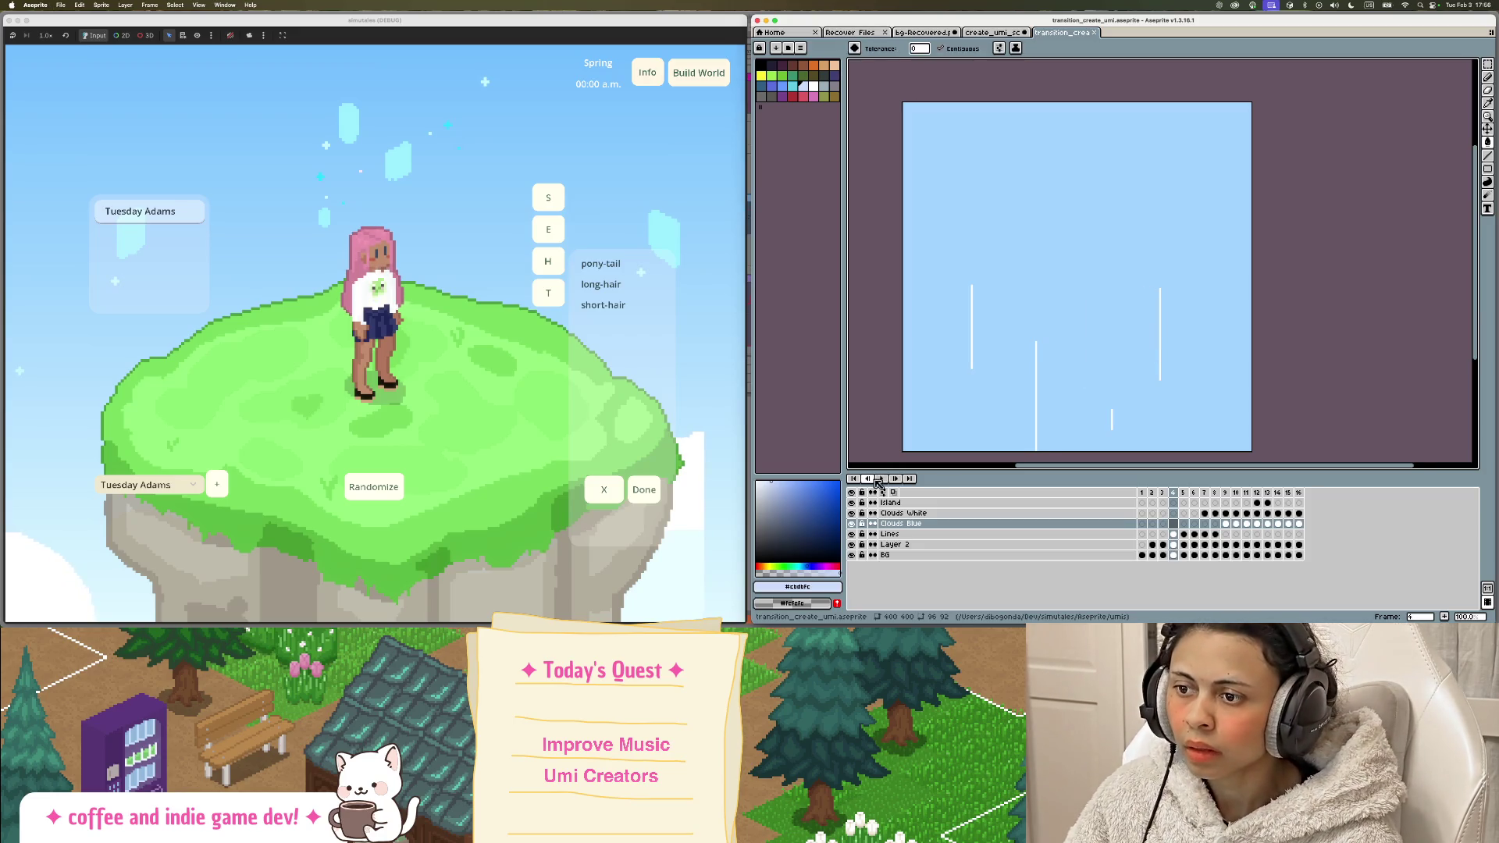
left_click(879, 479)
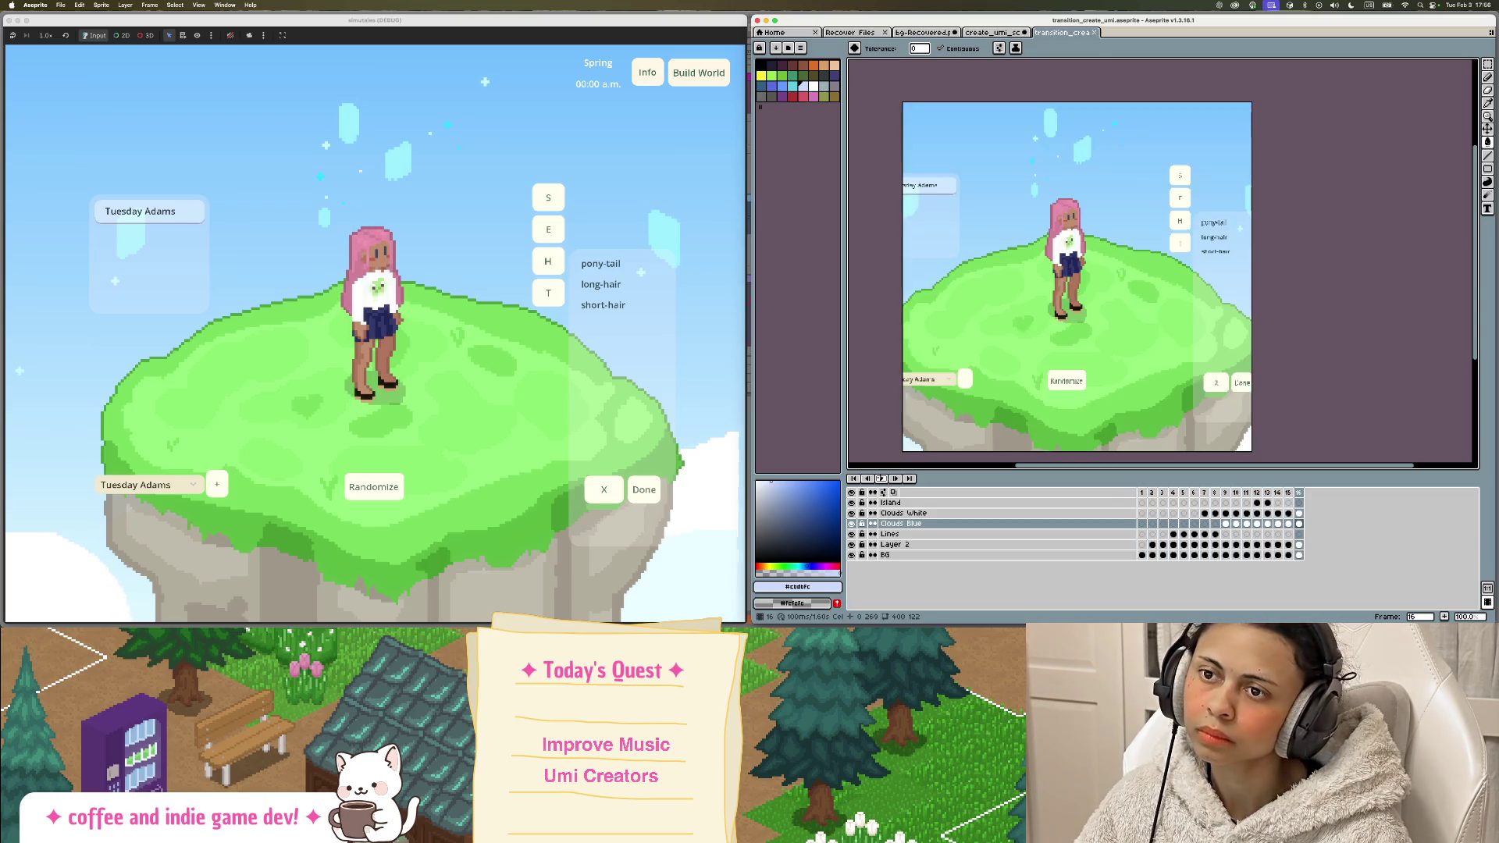
left_click(1288, 493)
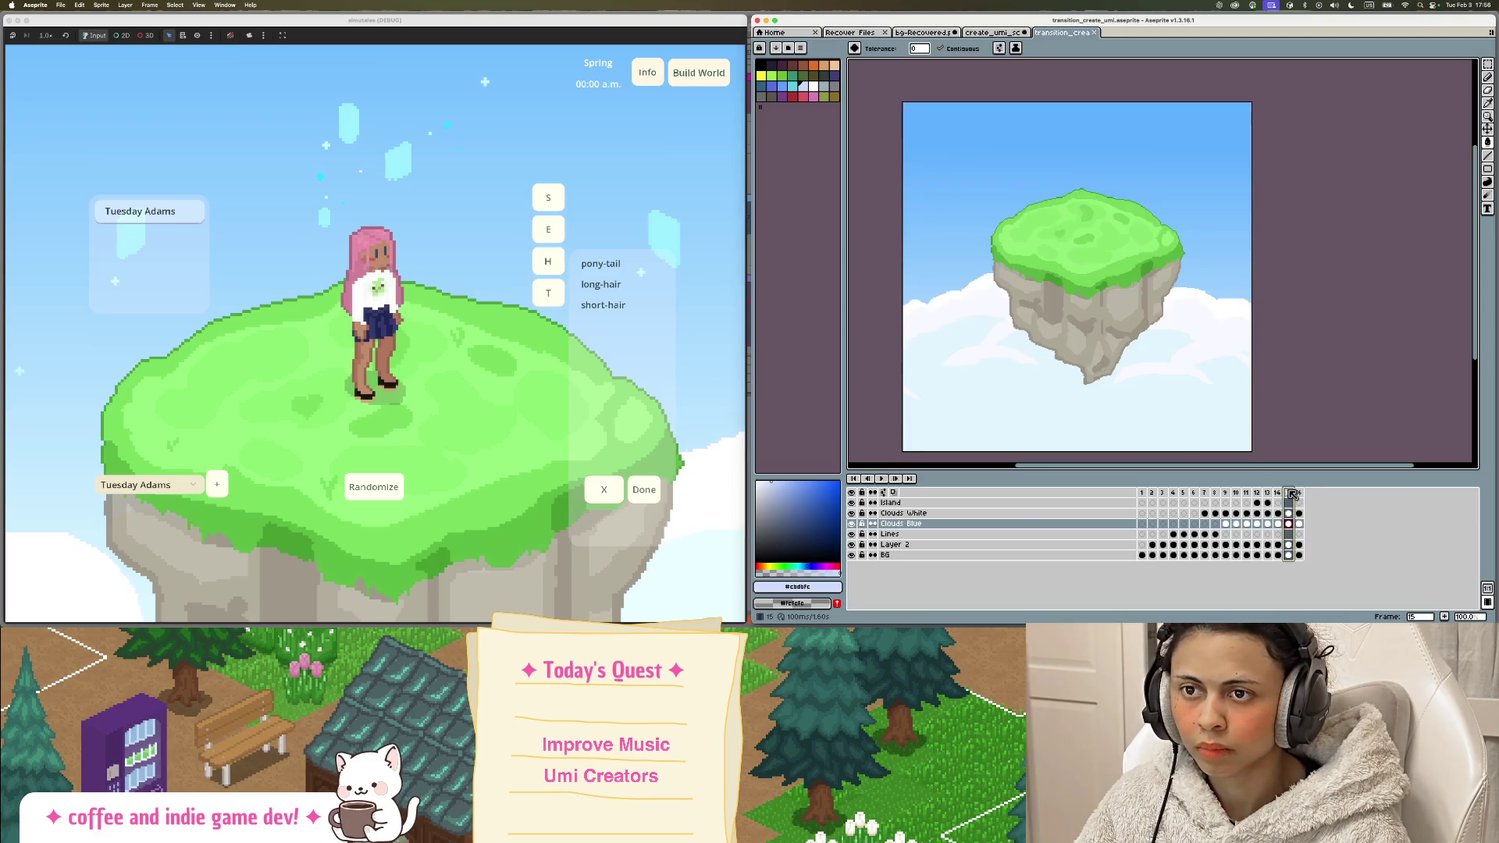
left_click(1299, 492)
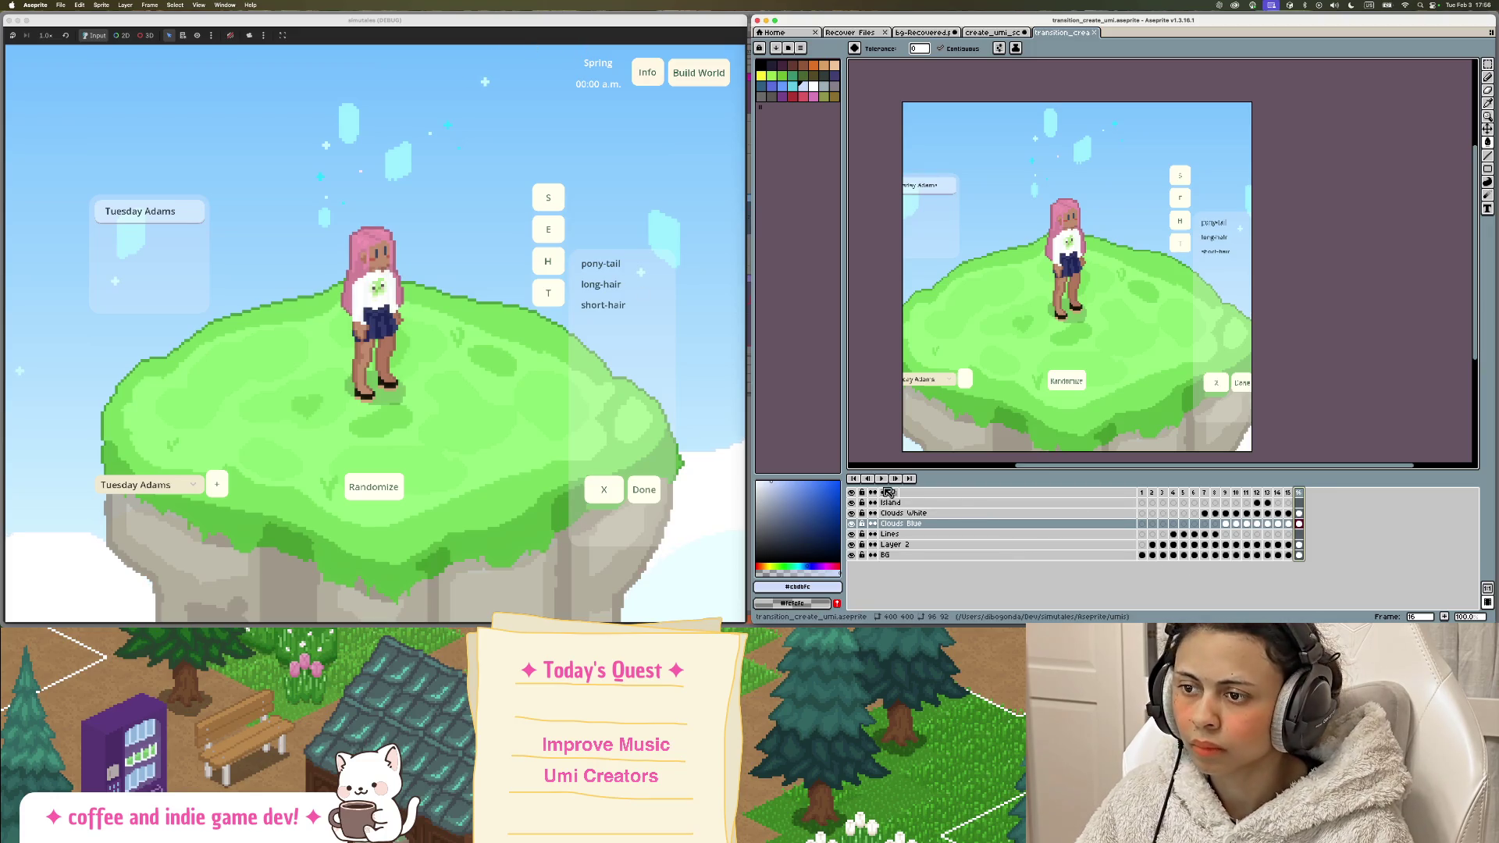
left_click(881, 478)
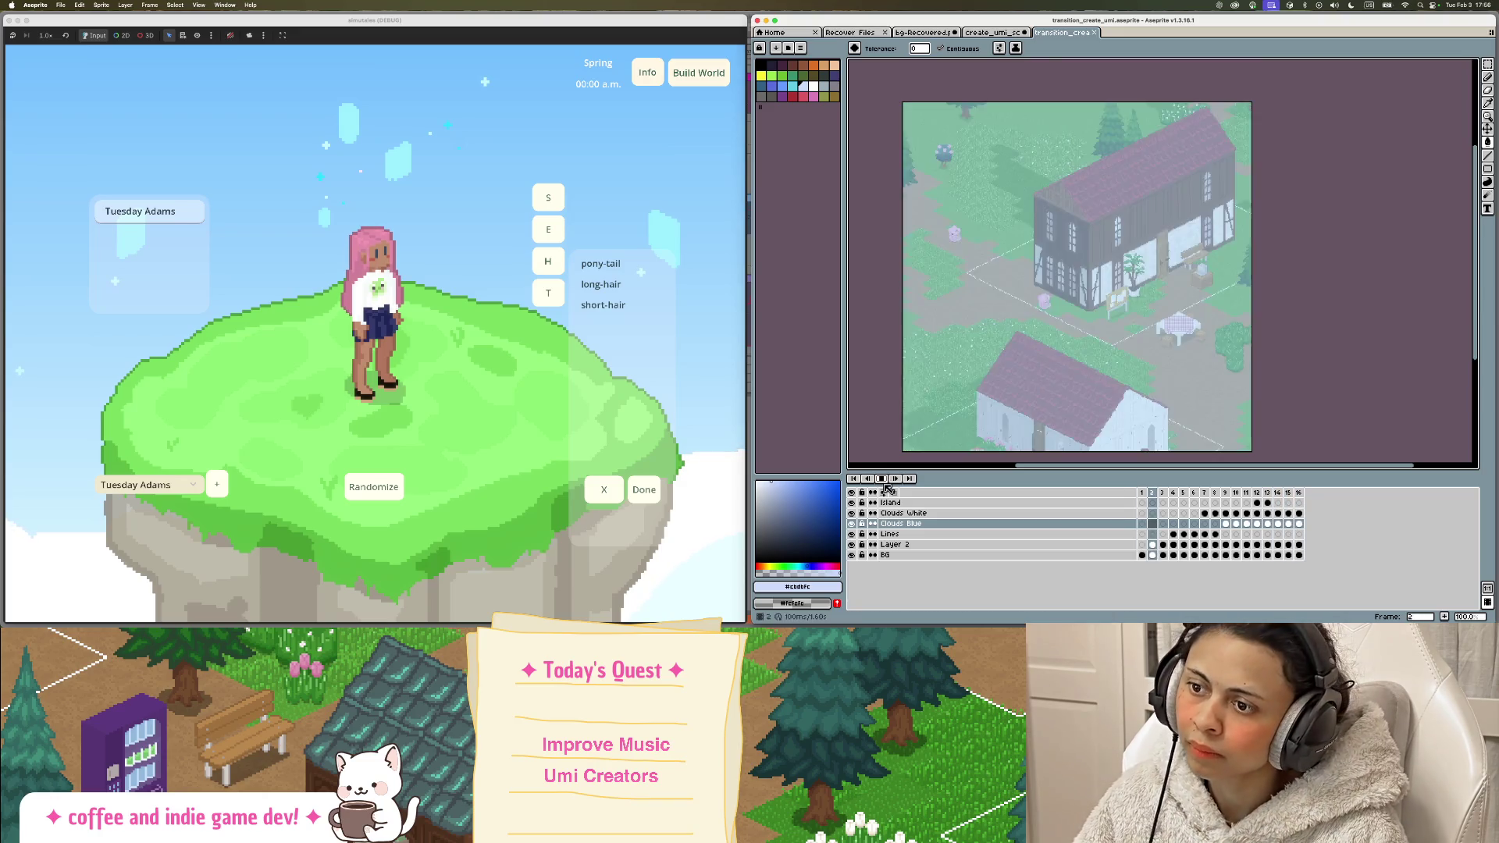
key("Return")
Step: Start exporting the animation and name the file create_a_household_transition.gif
left_click(61, 6)
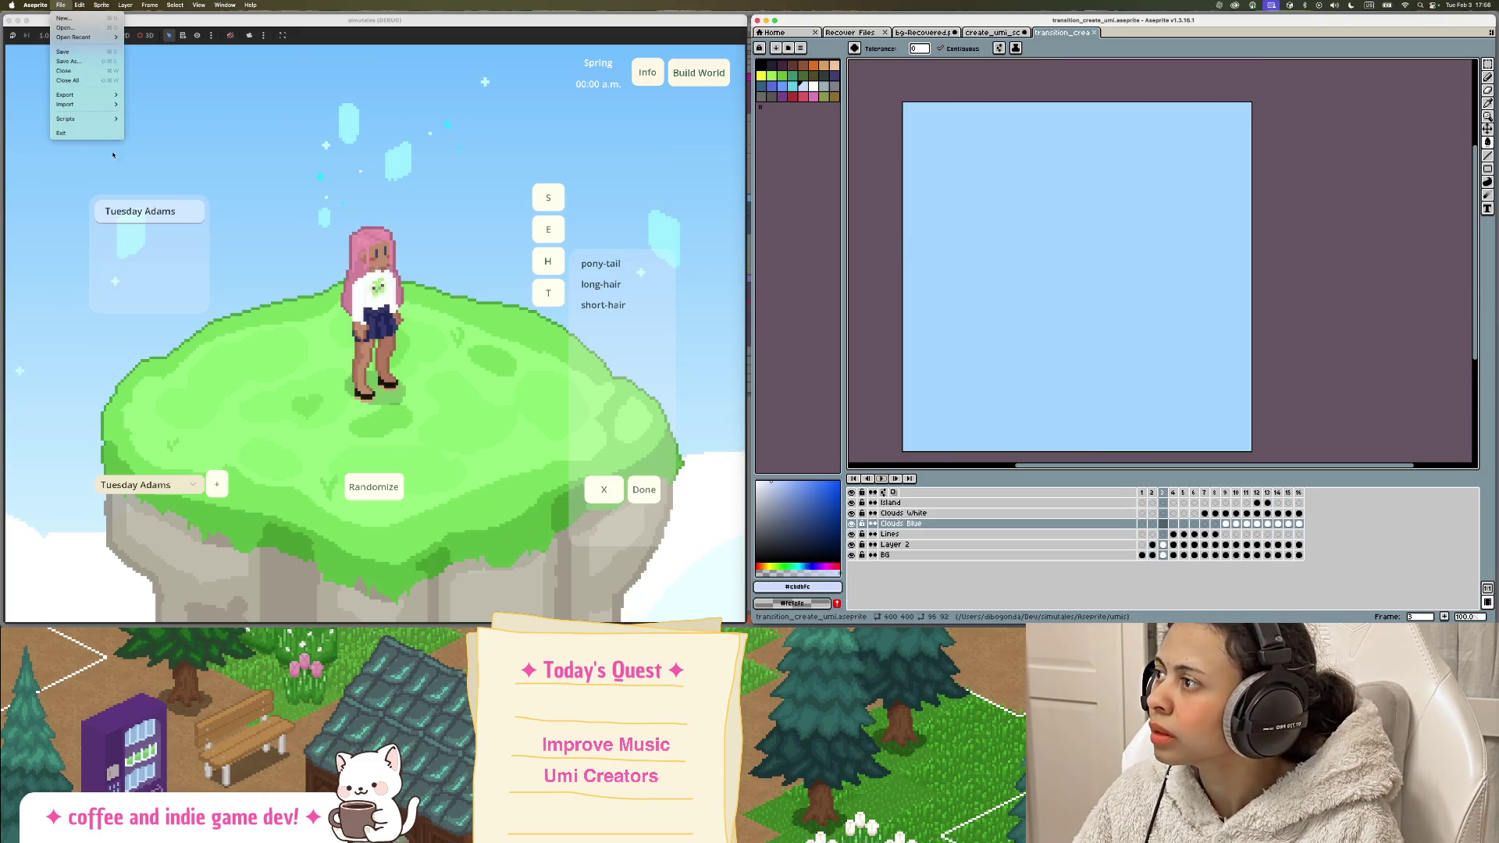
mouse_move(93, 95)
left_click(179, 97)
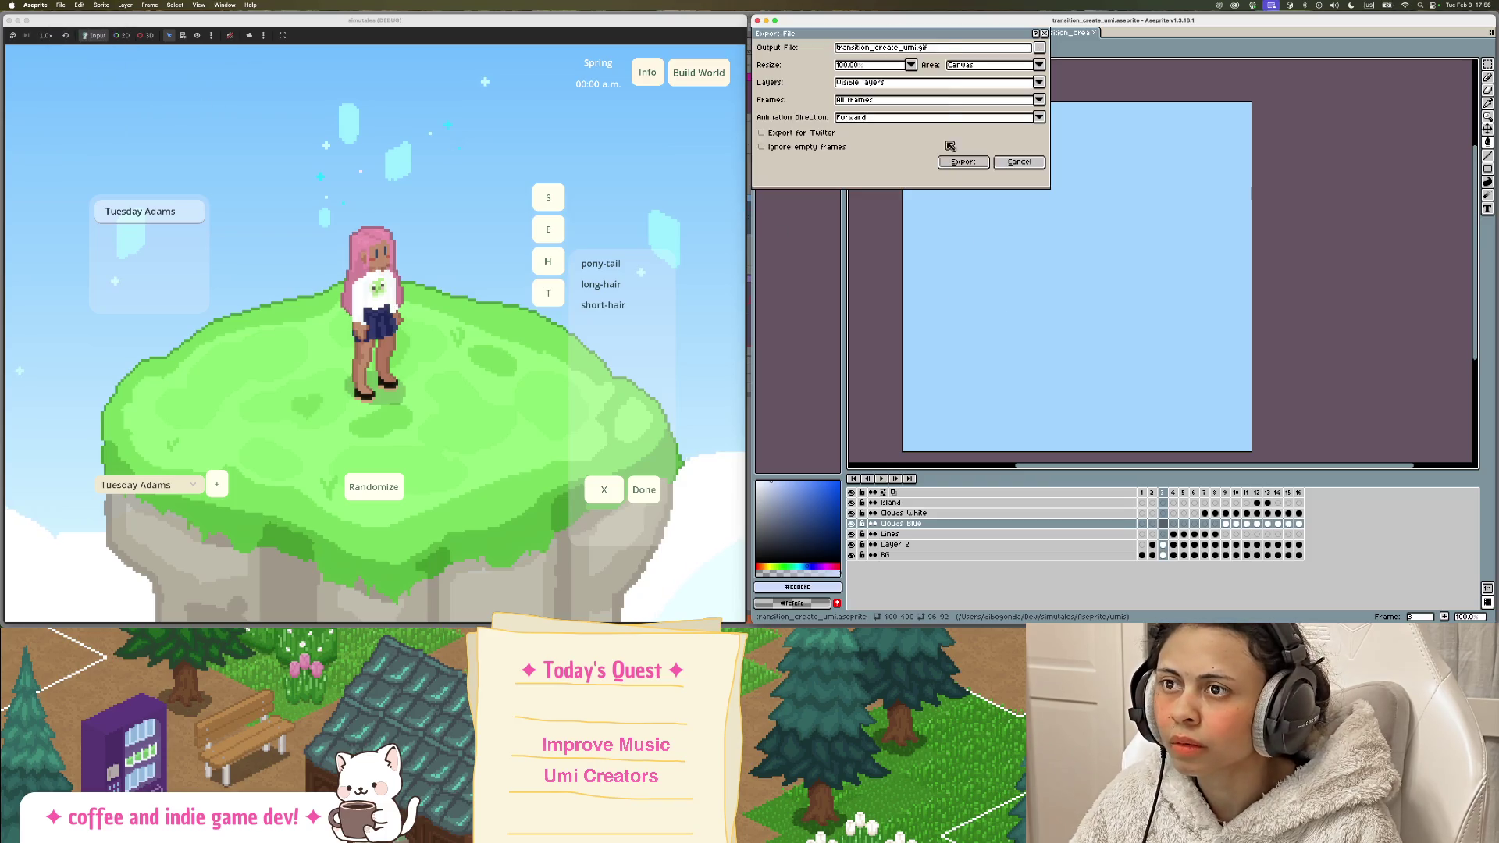
left_click_drag(921, 49, 823, 51)
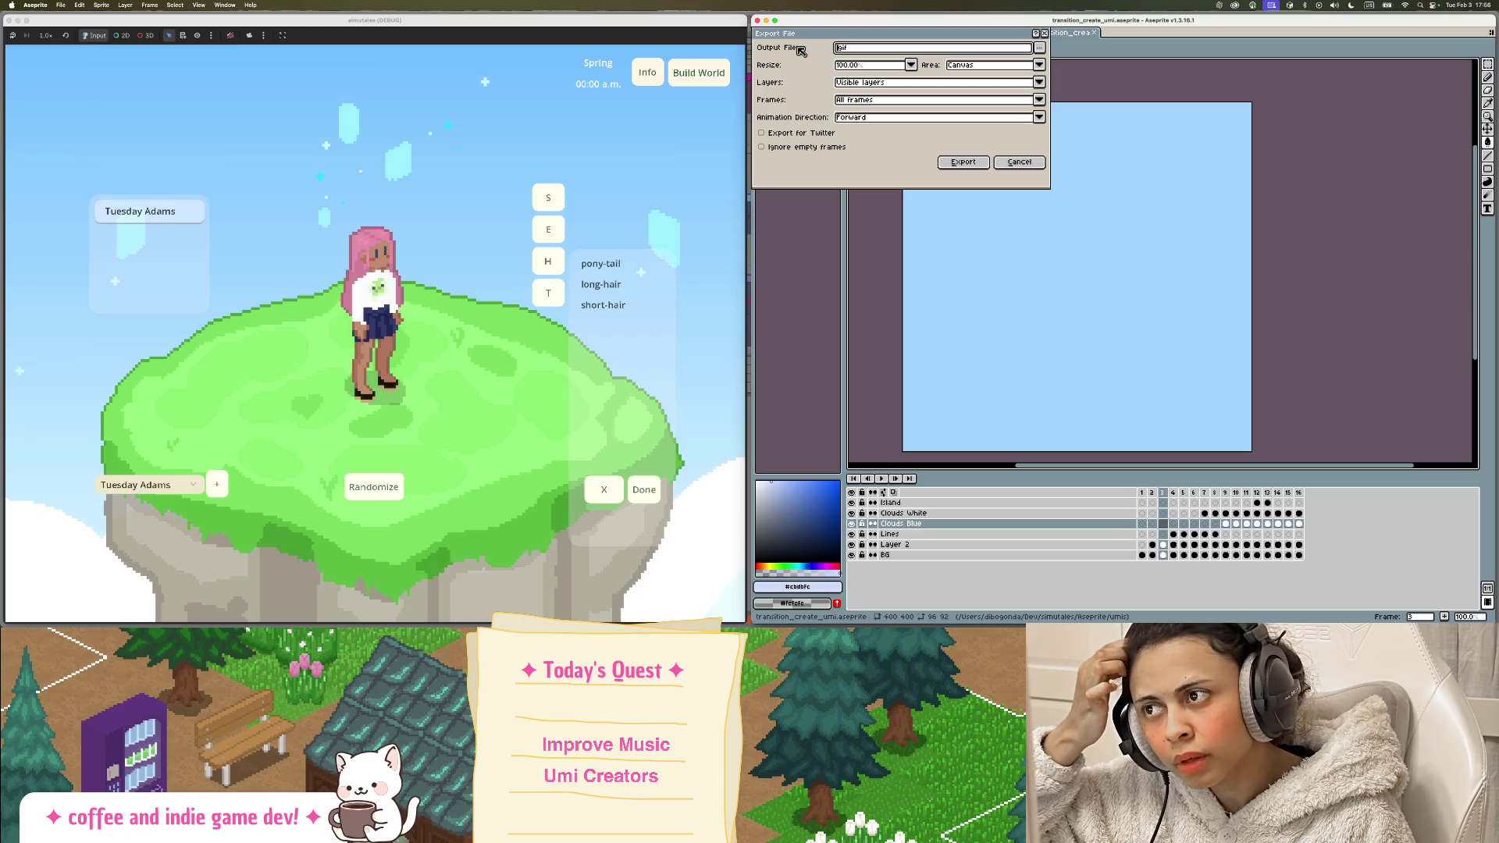
Step: Export the GIF at 1000% size with Animation Loop enabled
left_click(858, 65)
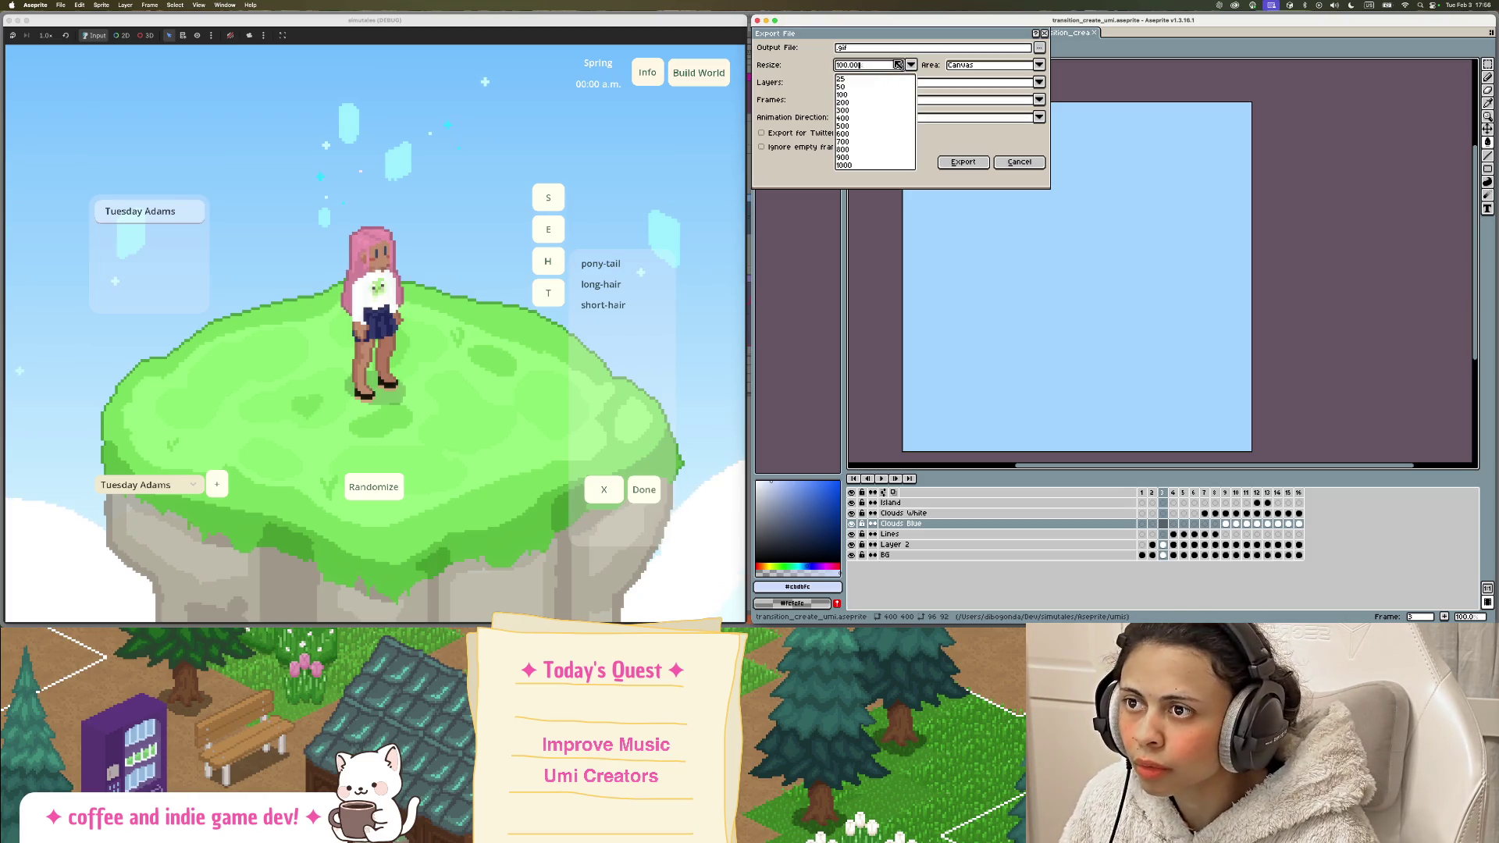
left_click(855, 164)
type("create_a_household_transition")
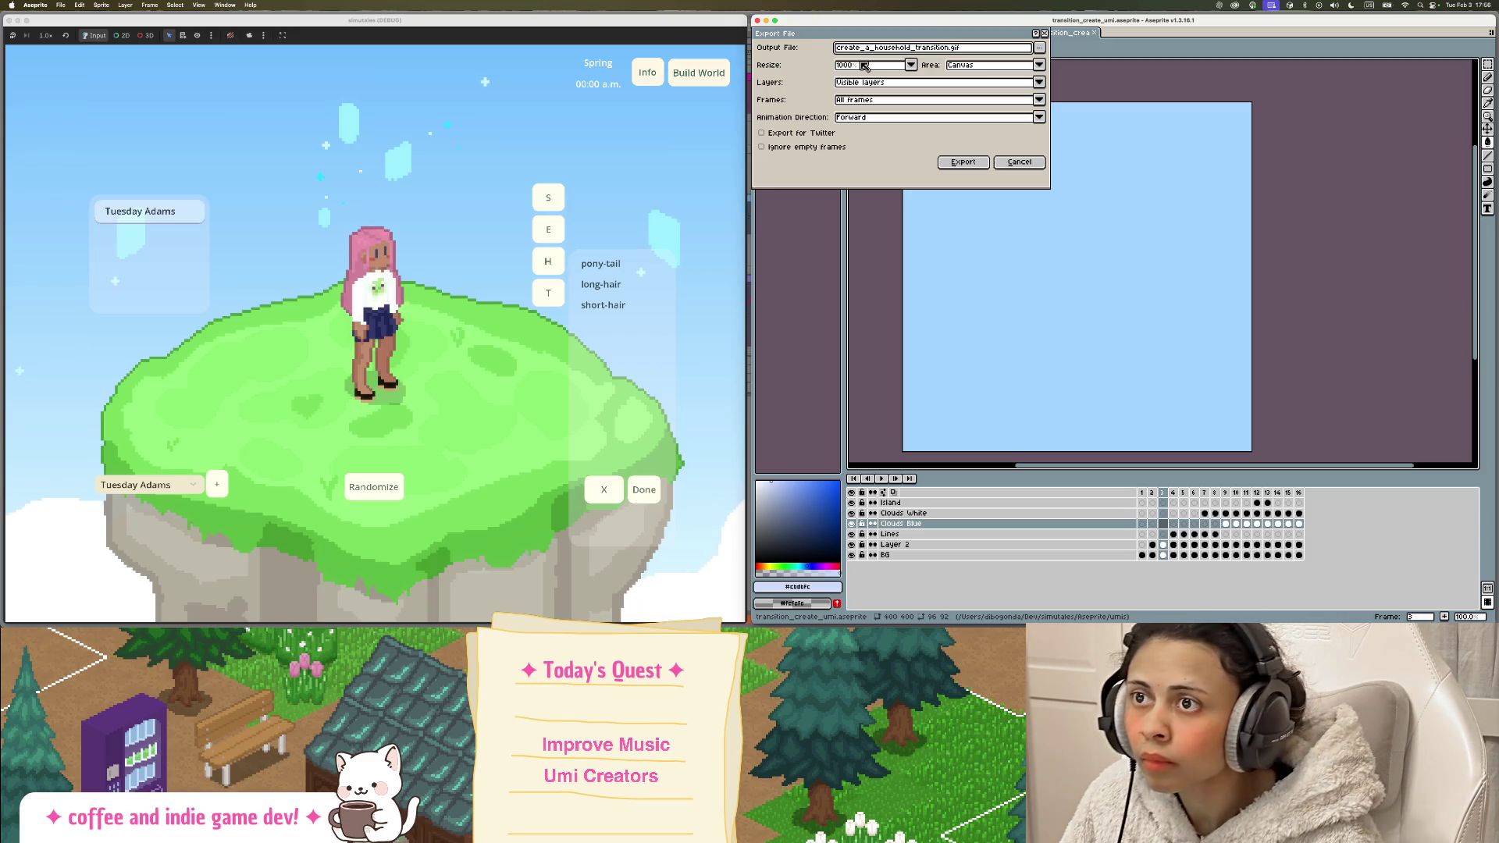
left_click(965, 164)
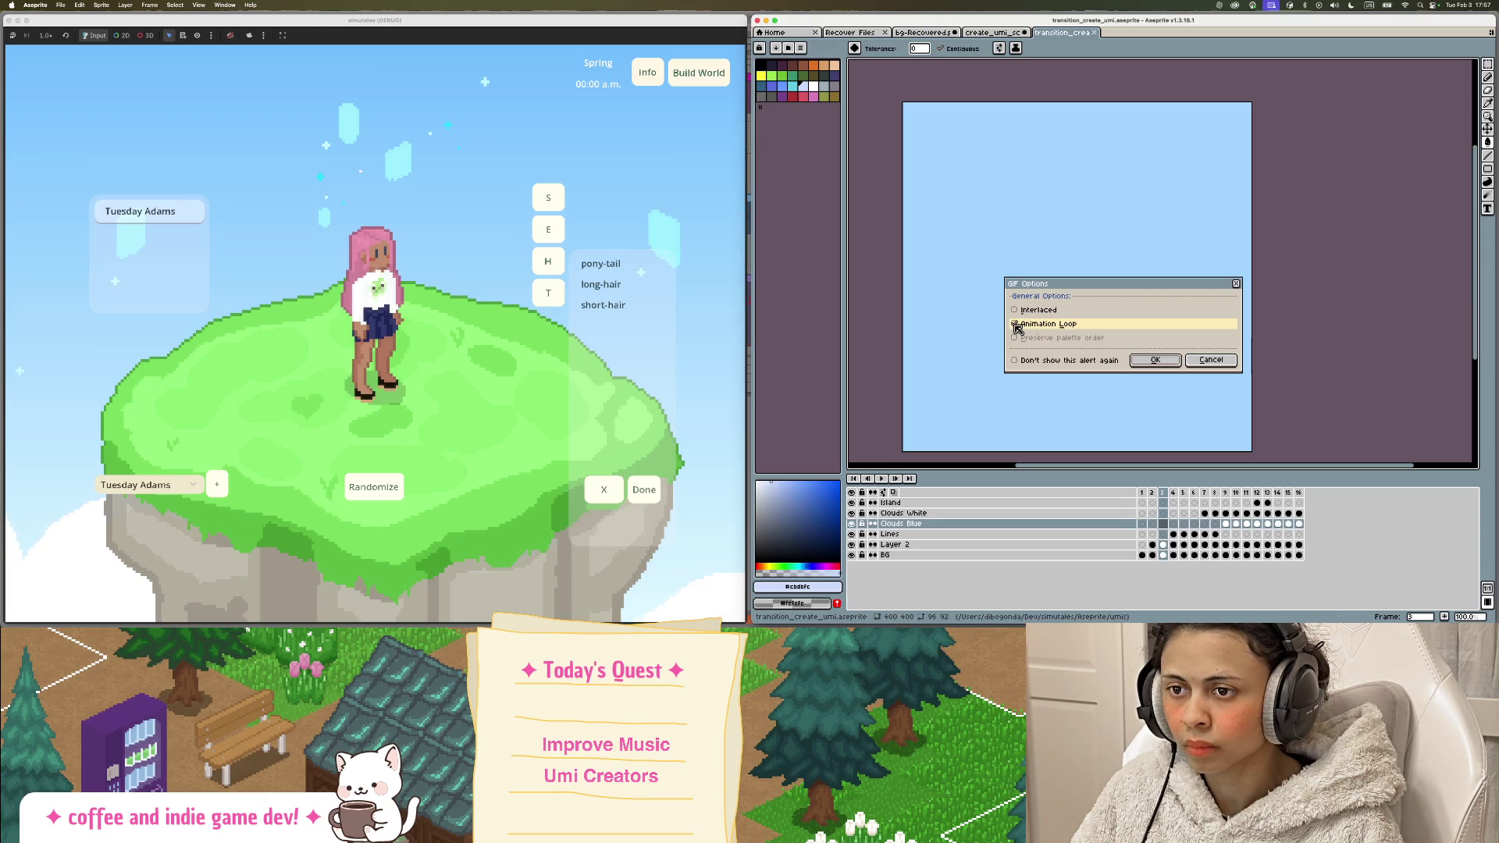
left_click(1154, 360)
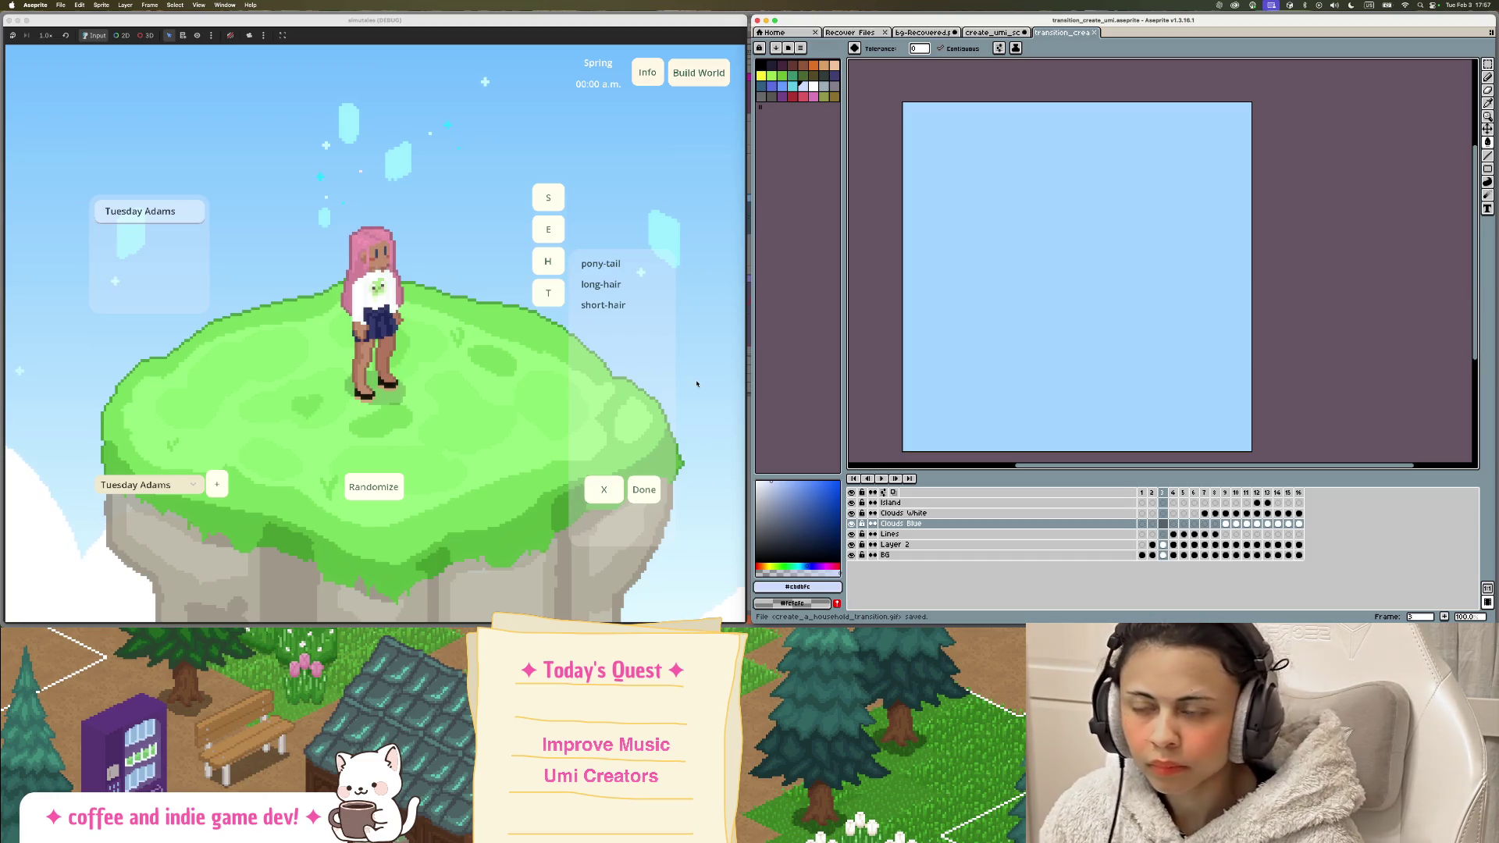
left_click(11, 163)
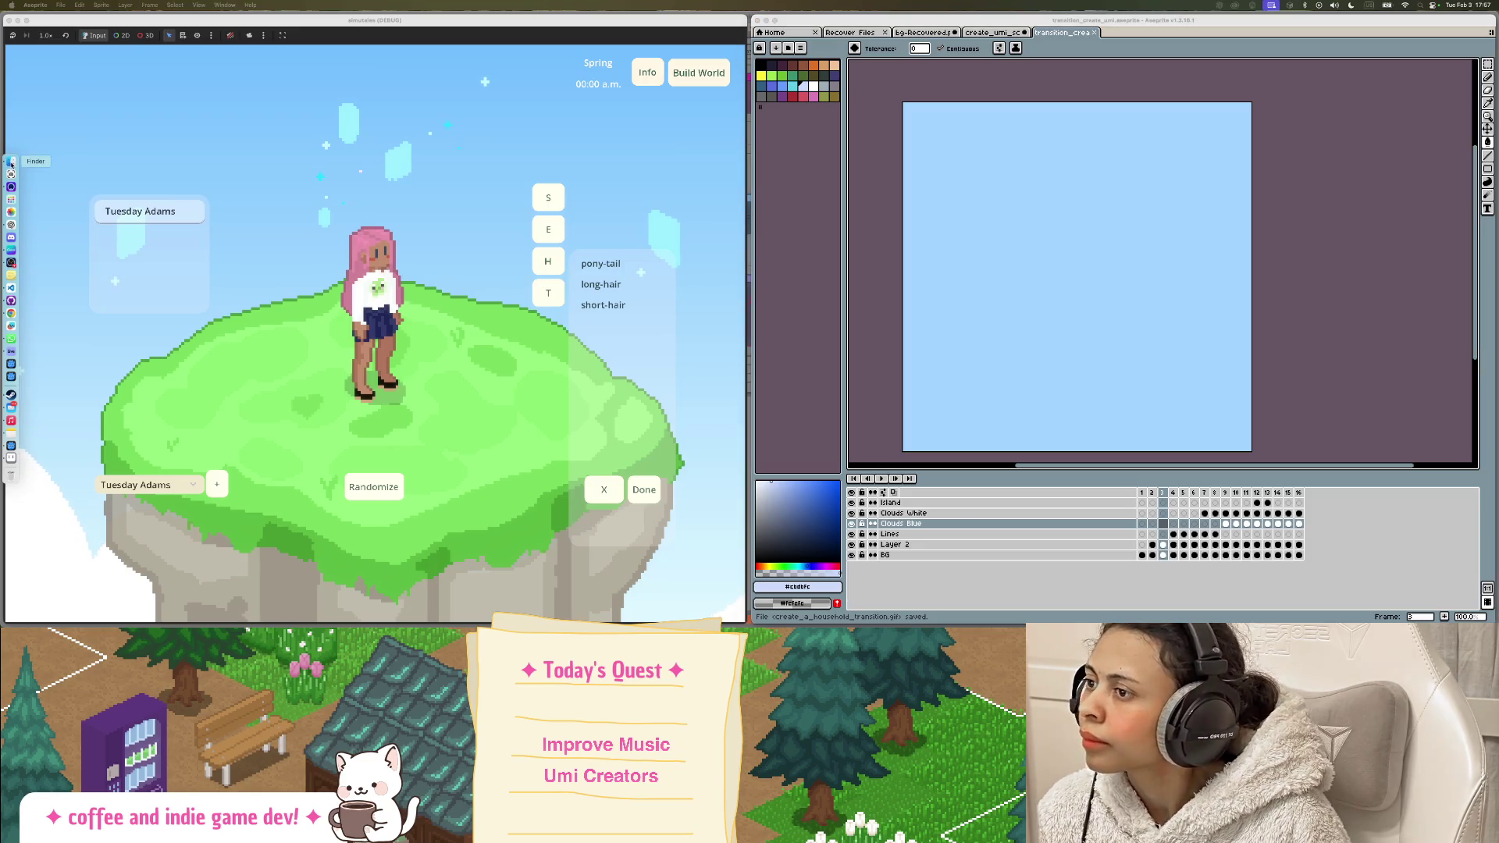